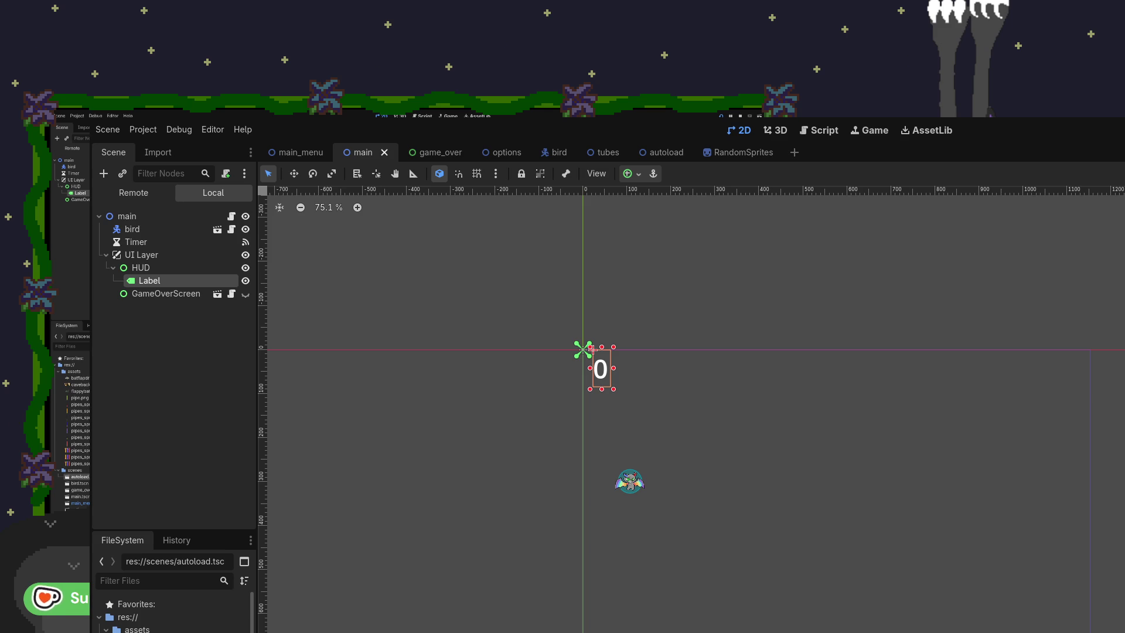
# Step: Switch from the Godot editor to the Twitch Stream Manager in the browser
pyautogui.hotkey('alt', 'Tab')
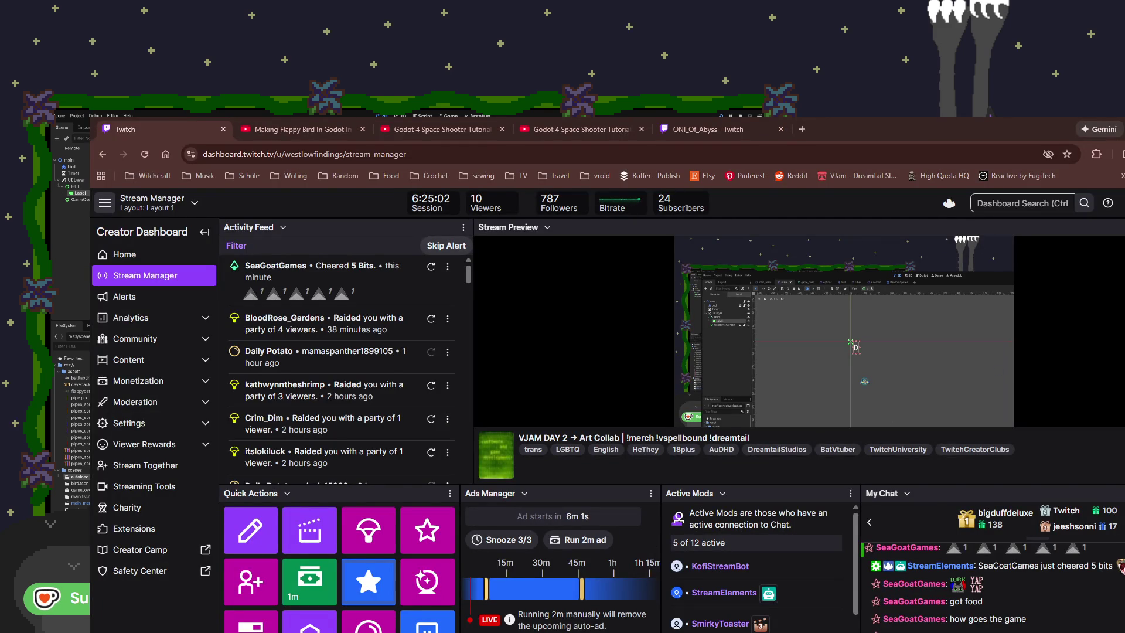
# Step: Return from the Twitch dashboard to the Godot editor window
pyautogui.hotkey('alt', 'Tab')
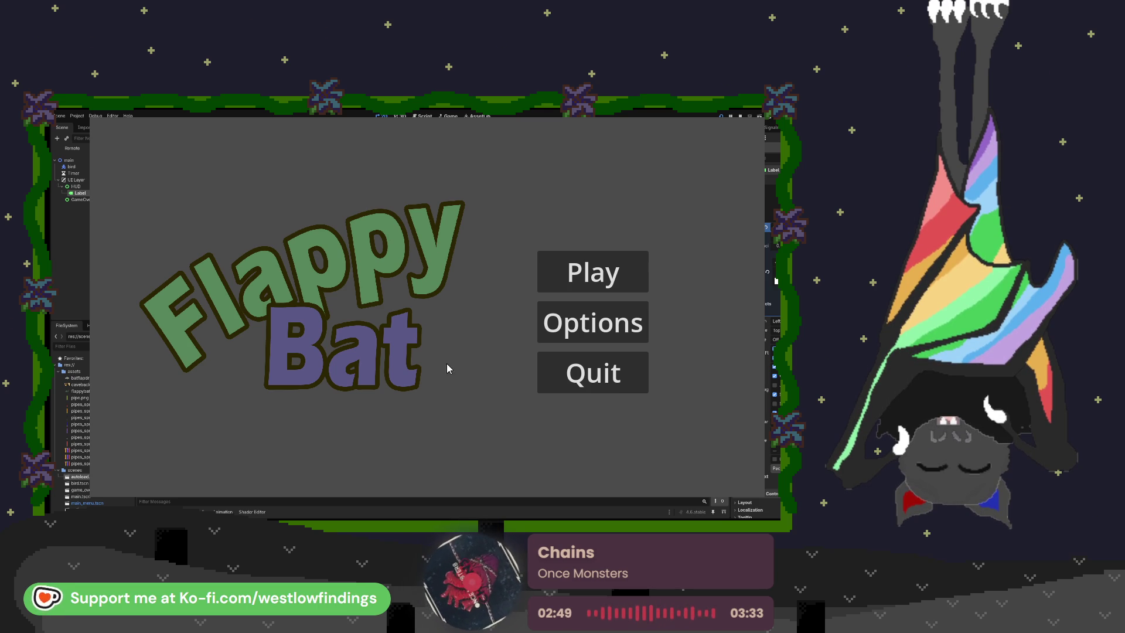
# Step: Visit the game's Options screen, go back to the title menu and start a new game
pyautogui.click(573, 324)
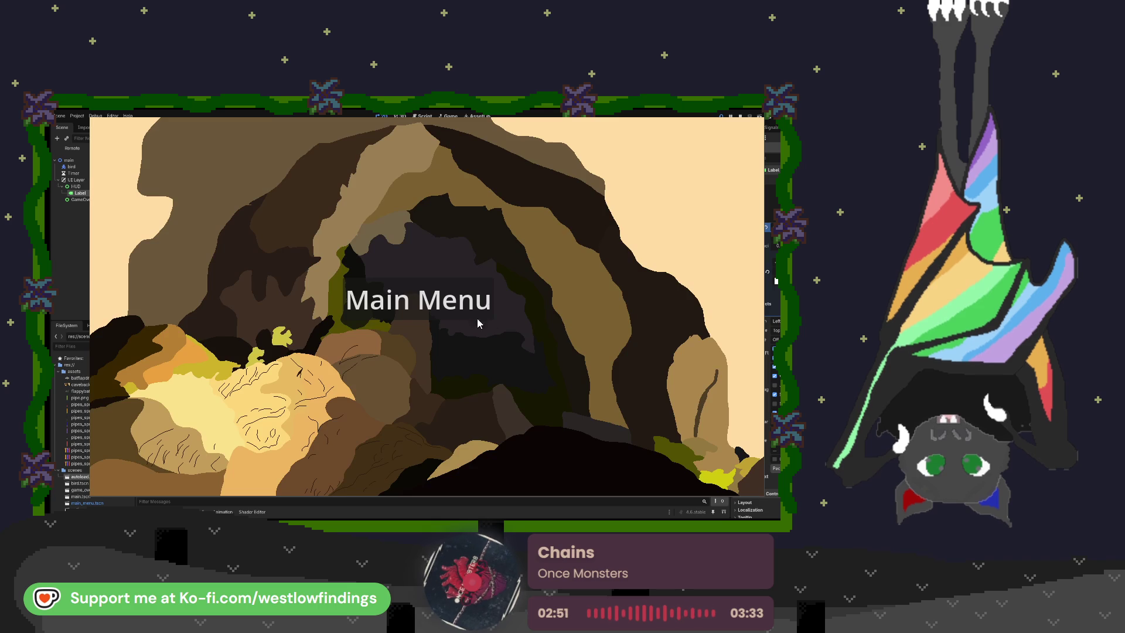
pyautogui.click(412, 300)
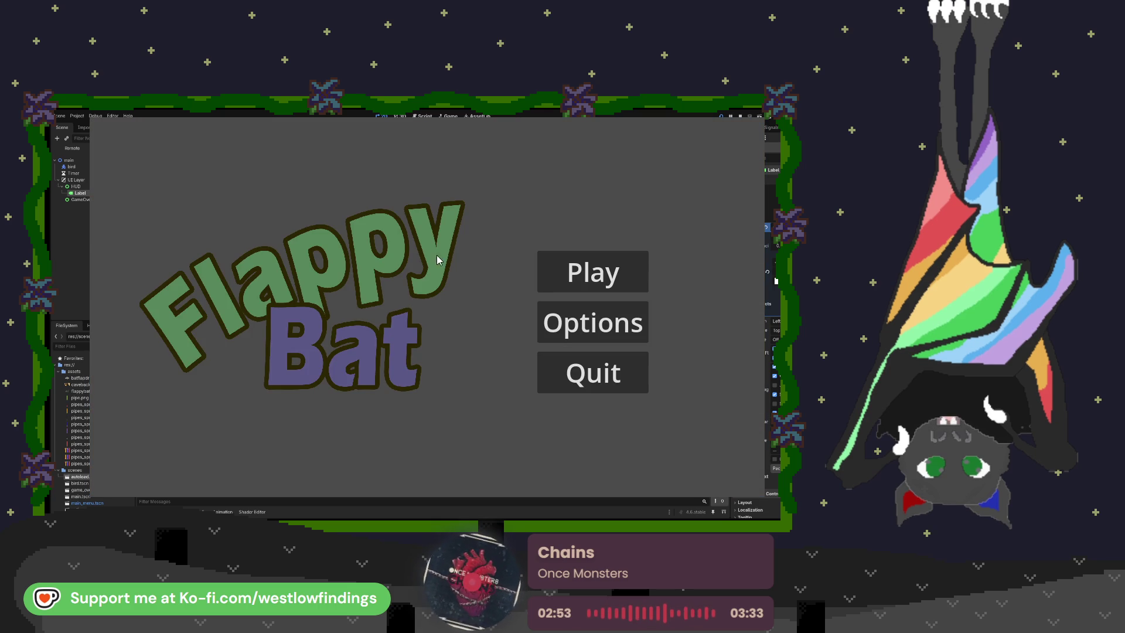
pyautogui.click(575, 258)
# Step: Flap the bat through the can gaps until it crashes at a score of 15
pyautogui.click(574, 252)
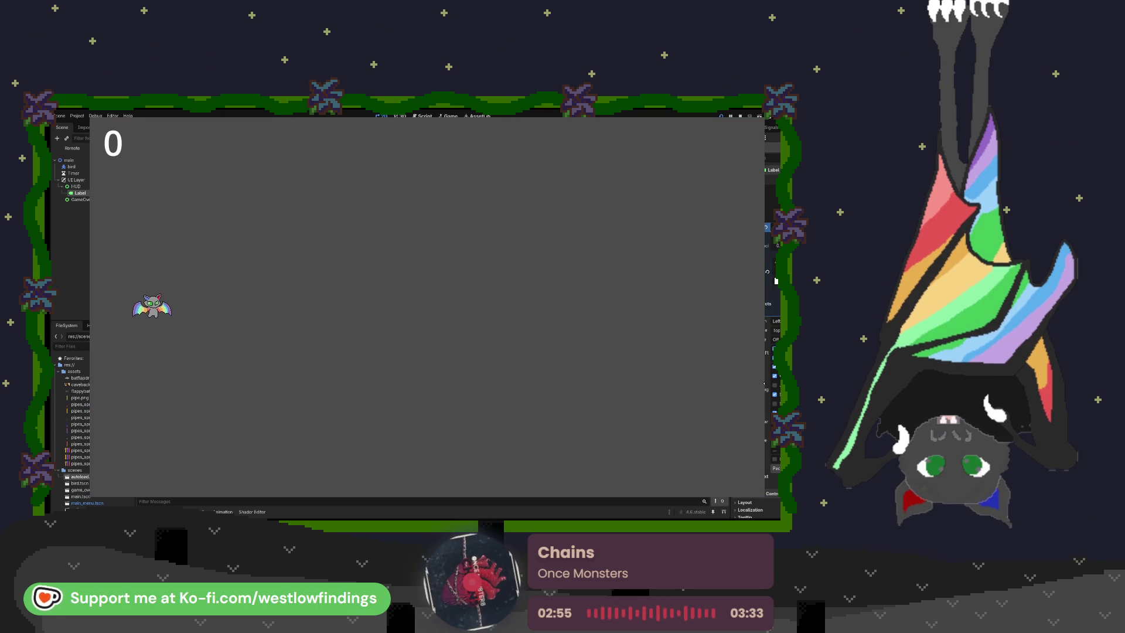
pyautogui.click(721, 393)
pyautogui.click(722, 394)
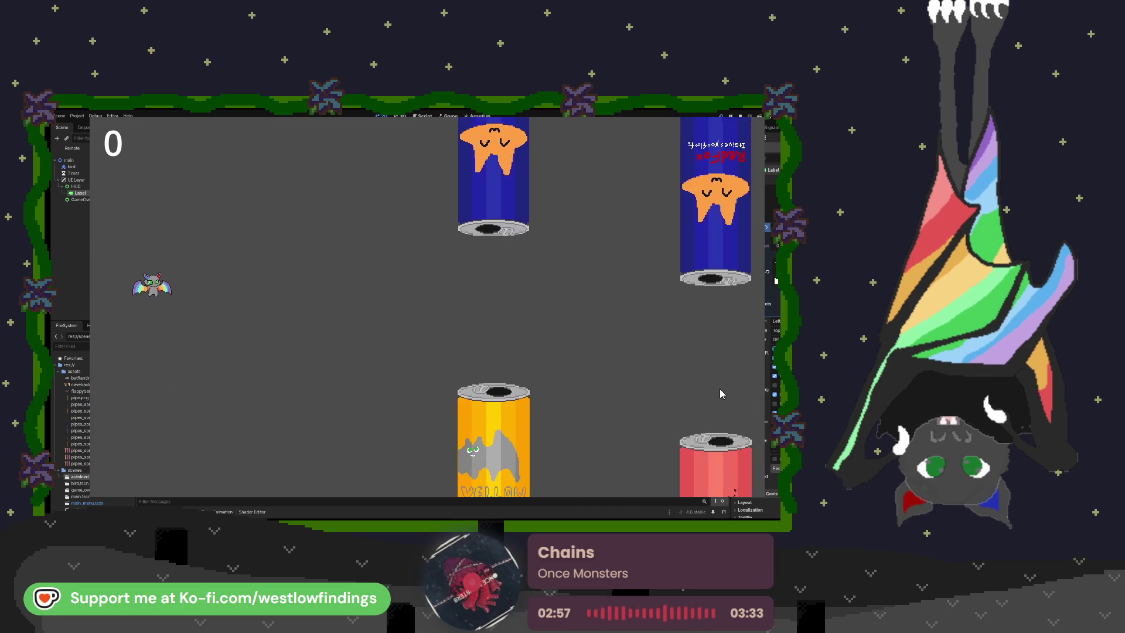
pyautogui.click(721, 394)
pyautogui.click(722, 393)
pyautogui.click(722, 393)
pyautogui.click(722, 394)
pyautogui.click(722, 394)
pyautogui.click(722, 393)
pyautogui.click(722, 394)
pyautogui.click(722, 394)
pyautogui.click(722, 393)
pyautogui.click(721, 394)
pyautogui.click(722, 394)
pyautogui.click(721, 393)
pyautogui.click(721, 393)
pyautogui.click(721, 391)
pyautogui.click(721, 390)
pyautogui.click(721, 390)
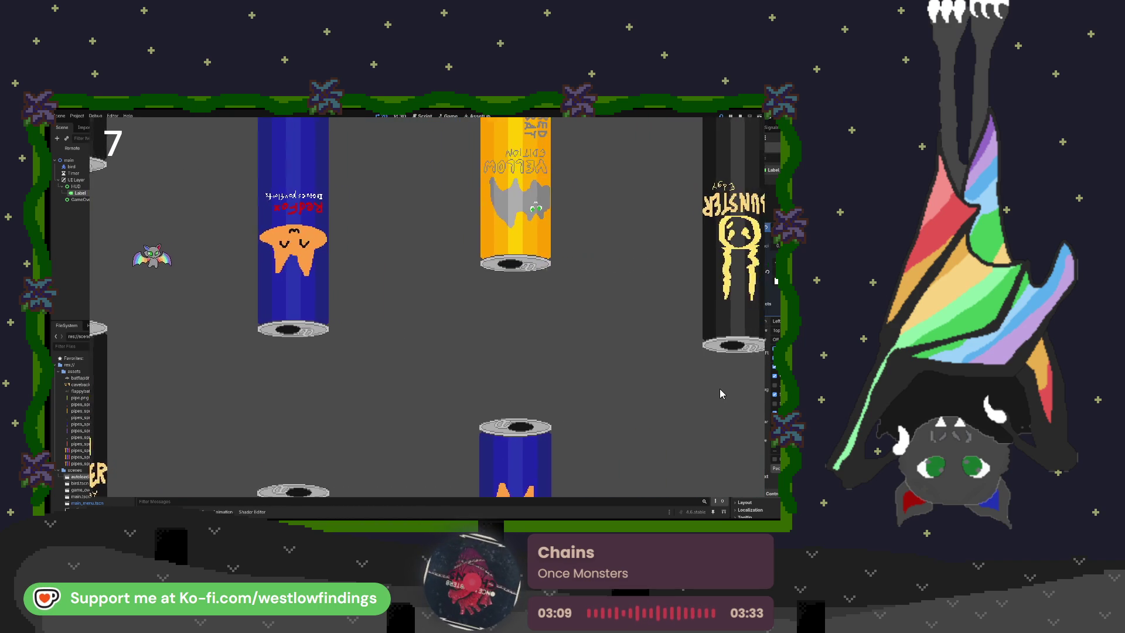
pyautogui.click(719, 389)
pyautogui.click(720, 389)
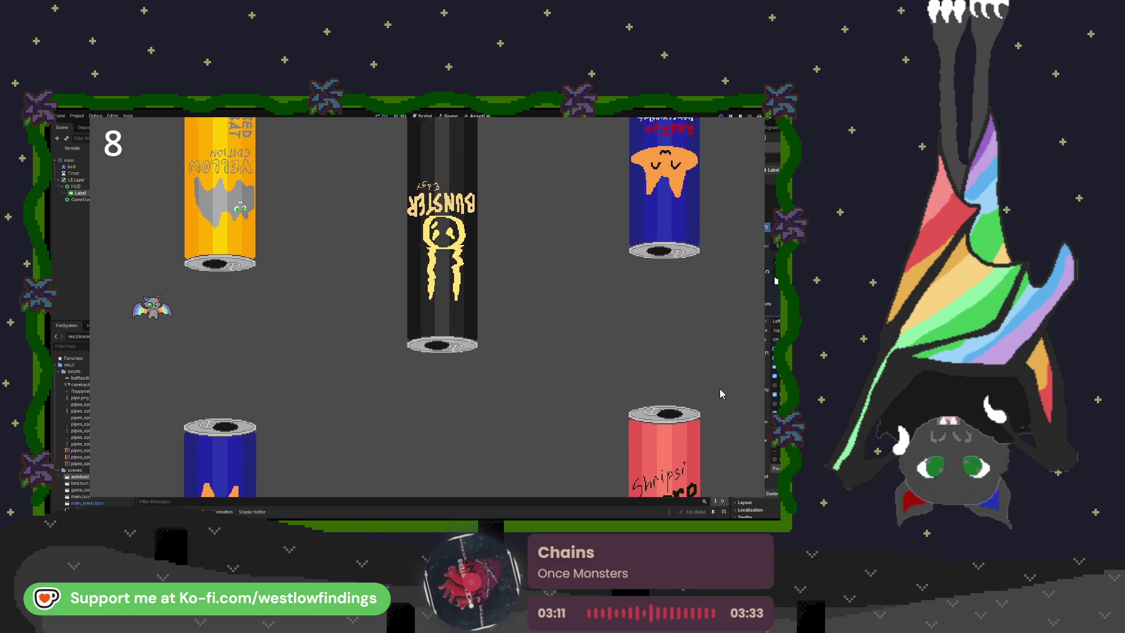
pyautogui.click(719, 388)
pyautogui.click(721, 393)
pyautogui.click(721, 392)
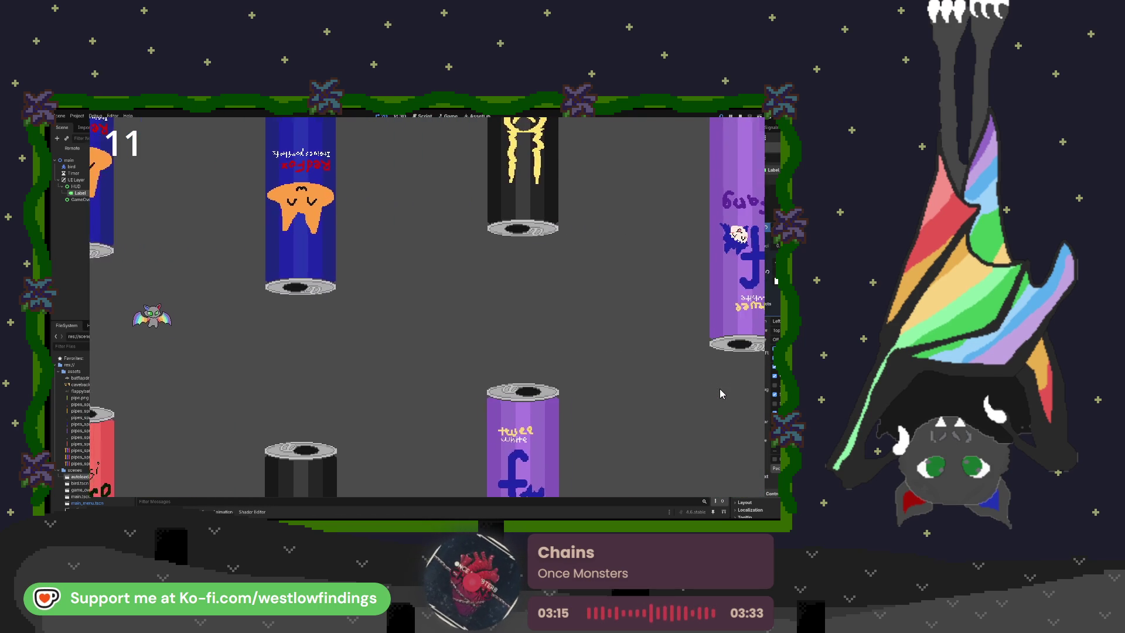
pyautogui.click(722, 394)
pyautogui.click(720, 389)
pyautogui.click(719, 389)
pyautogui.click(719, 389)
pyautogui.click(719, 389)
pyautogui.click(719, 389)
pyautogui.click(719, 388)
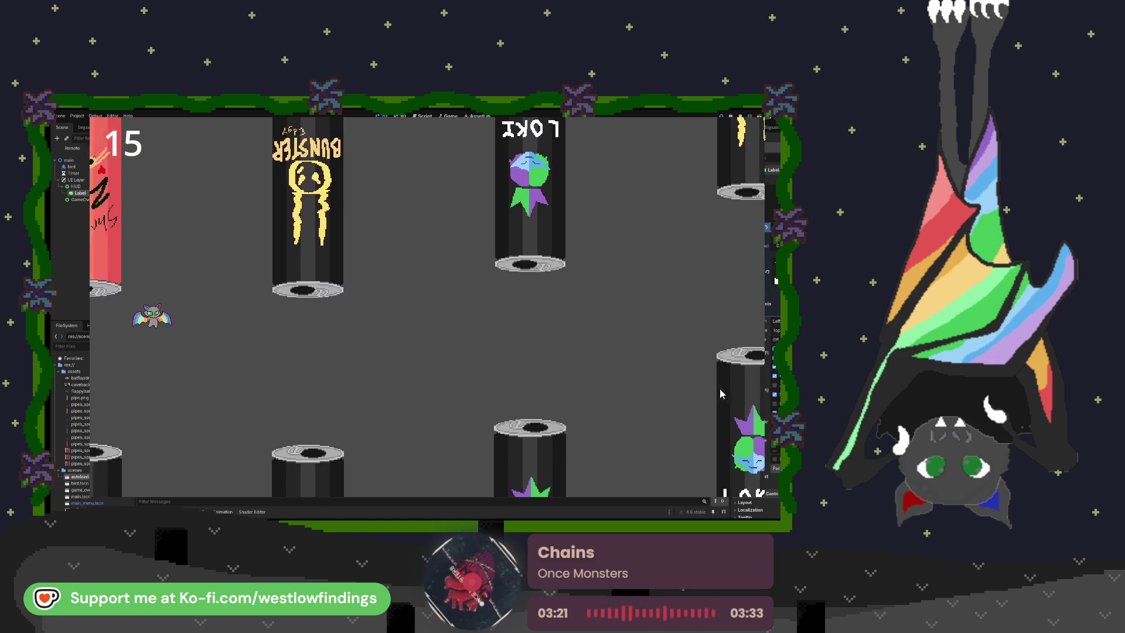
pyautogui.click(719, 389)
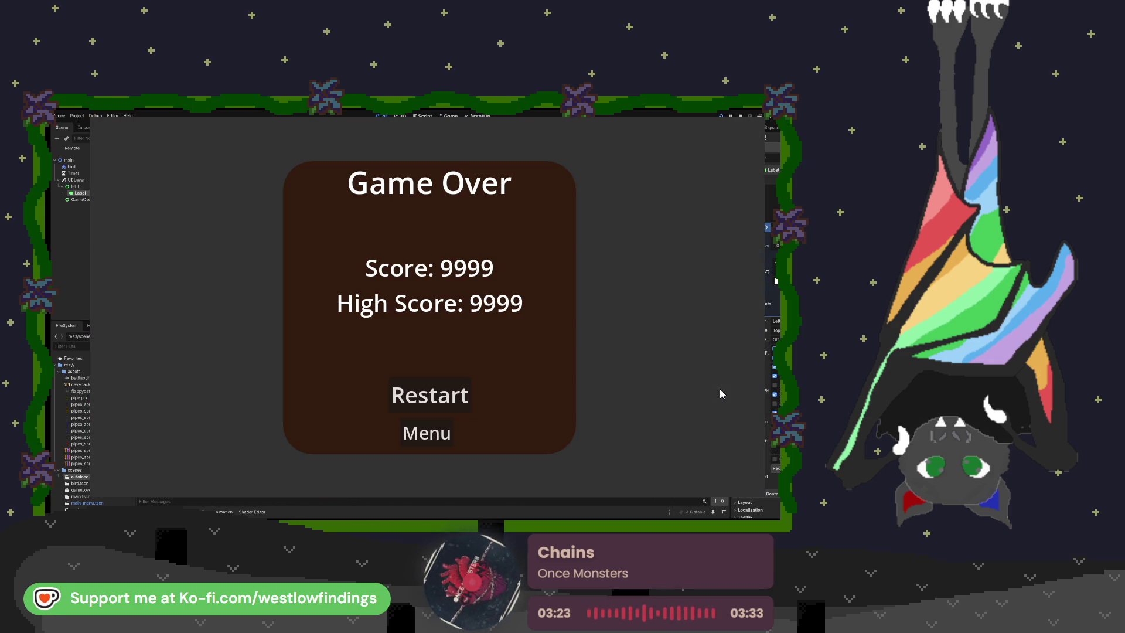
# Step: Restart the round, return to the main menu after the crash, and quit Flappy Bat
pyautogui.click(448, 396)
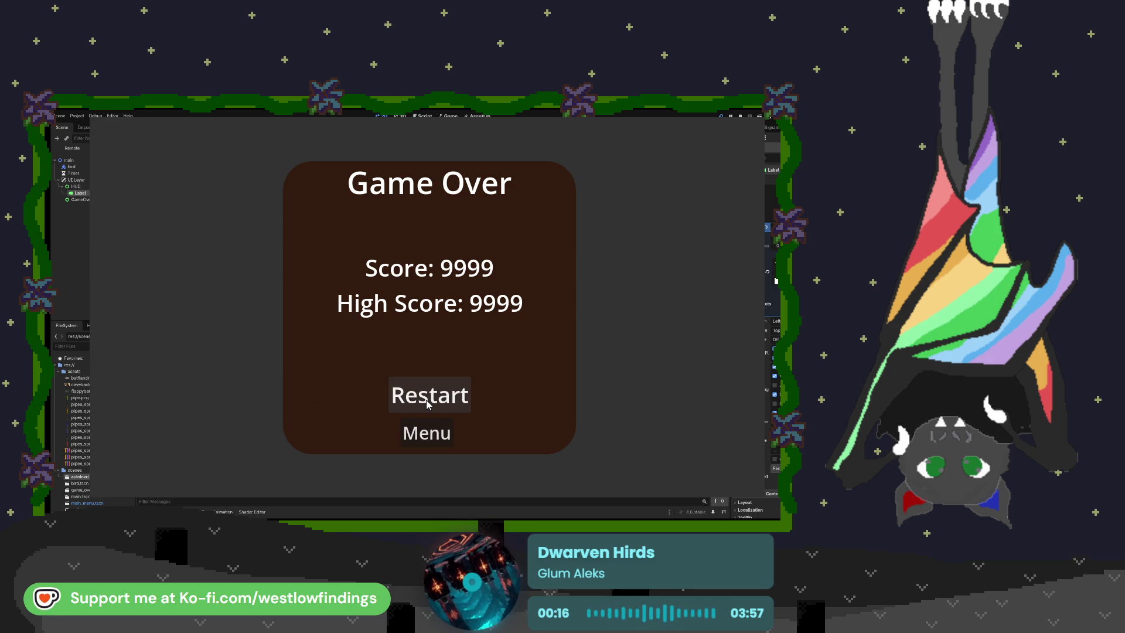
pyautogui.click(427, 433)
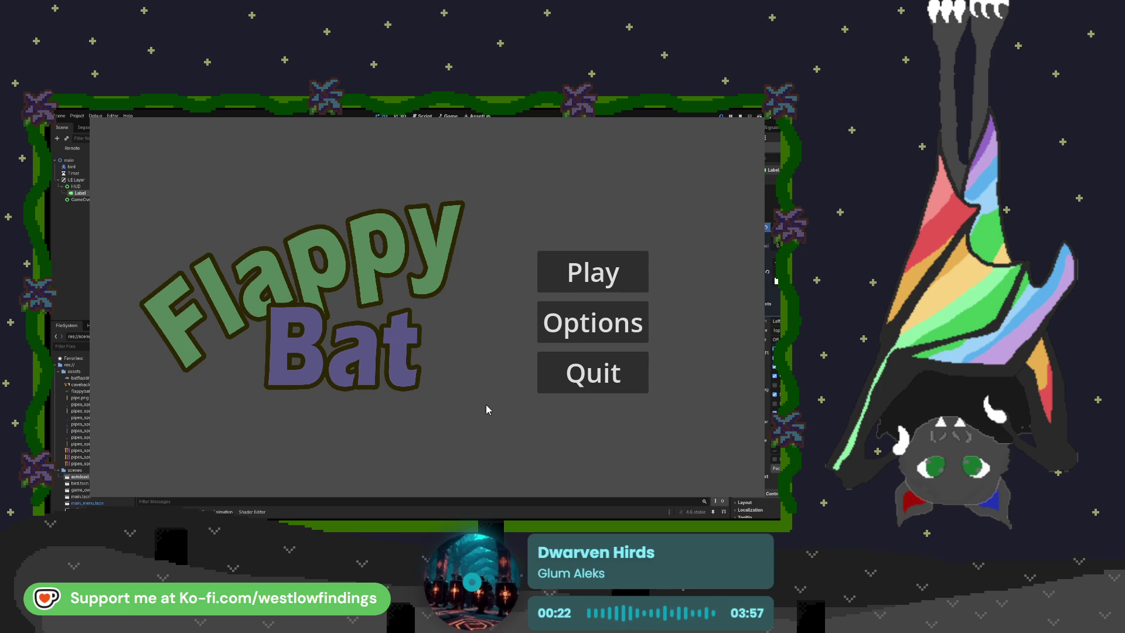
pyautogui.click(595, 378)
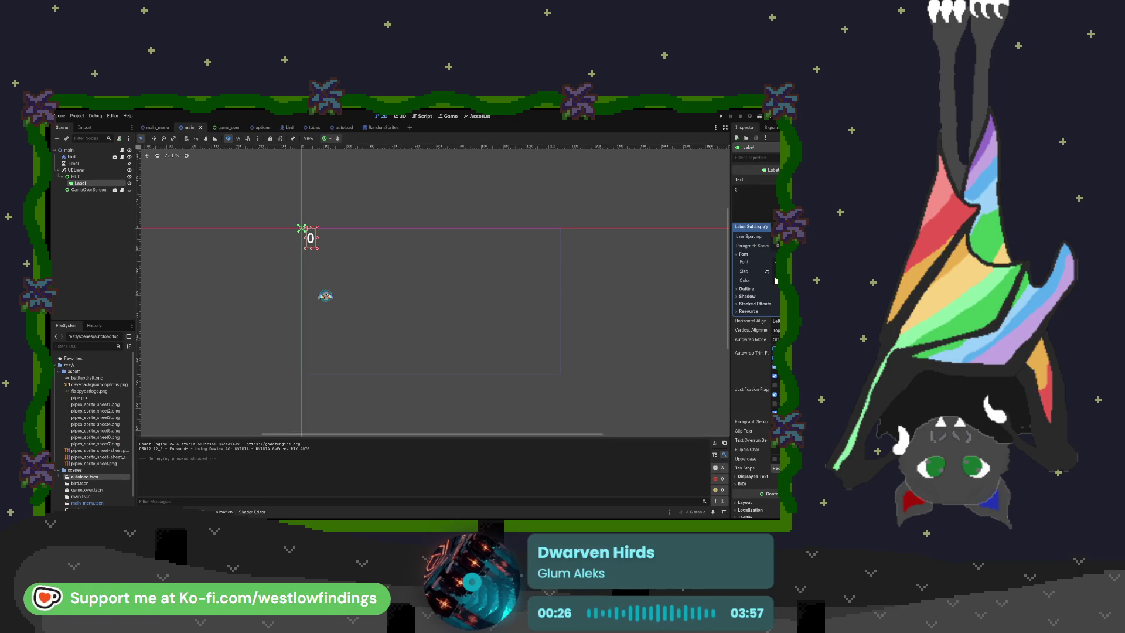
# Step: Zoom in slightly on the 2D viewport and run the project again with F5
pyautogui.scroll(1, 413, 335)
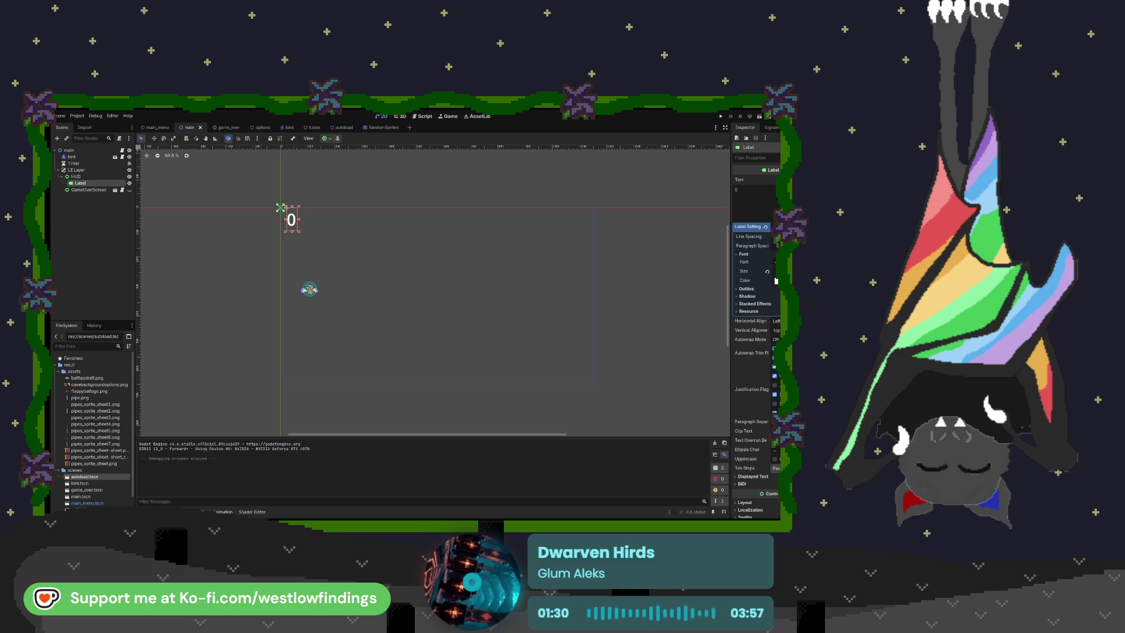
pyautogui.press('F5')
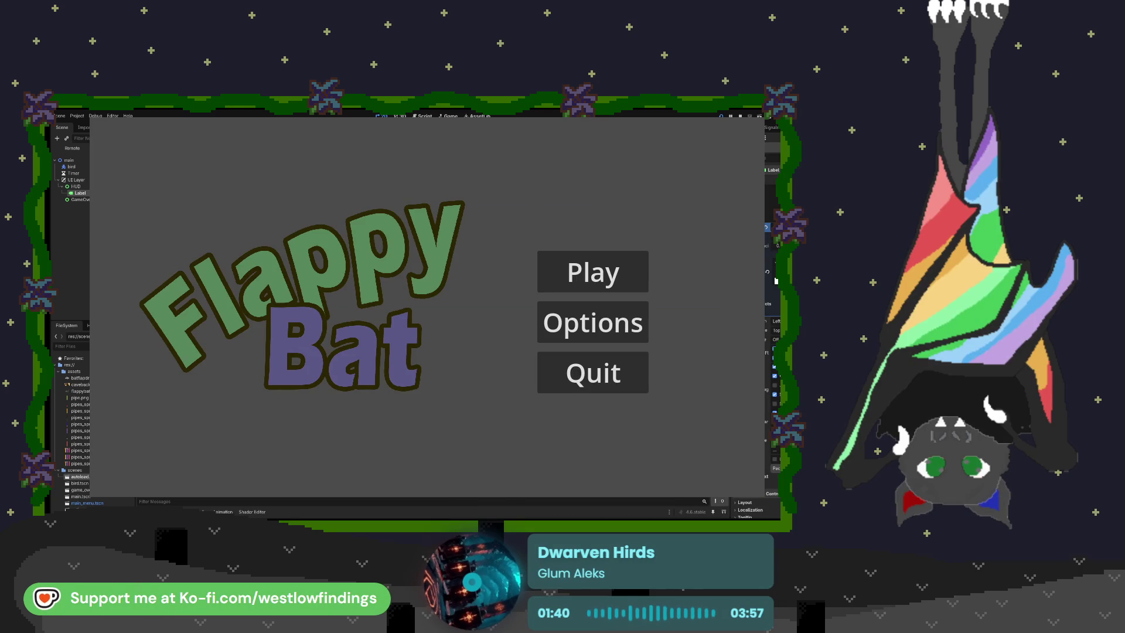
# Step: Start a new round, flap through several can gaps until crashing, then restart from Game Over
pyautogui.click(587, 269)
pyautogui.click(459, 360)
pyautogui.click(460, 357)
pyautogui.click(460, 362)
pyautogui.click(460, 362)
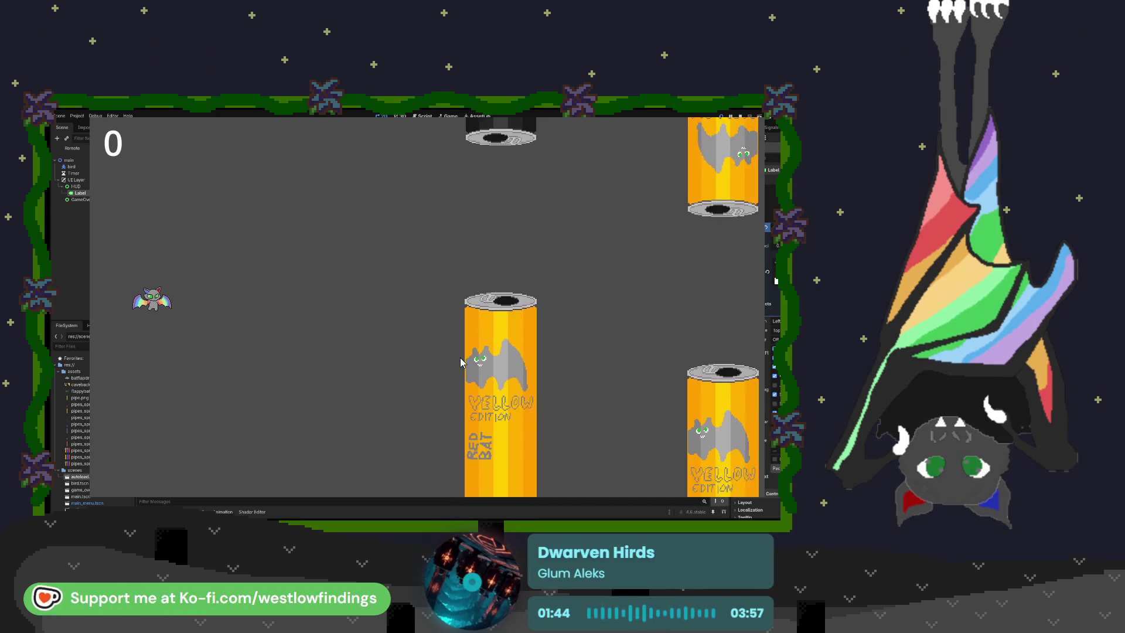
pyautogui.click(460, 362)
pyautogui.click(459, 357)
pyautogui.click(459, 357)
pyautogui.click(459, 357)
pyautogui.click(460, 360)
pyautogui.click(459, 358)
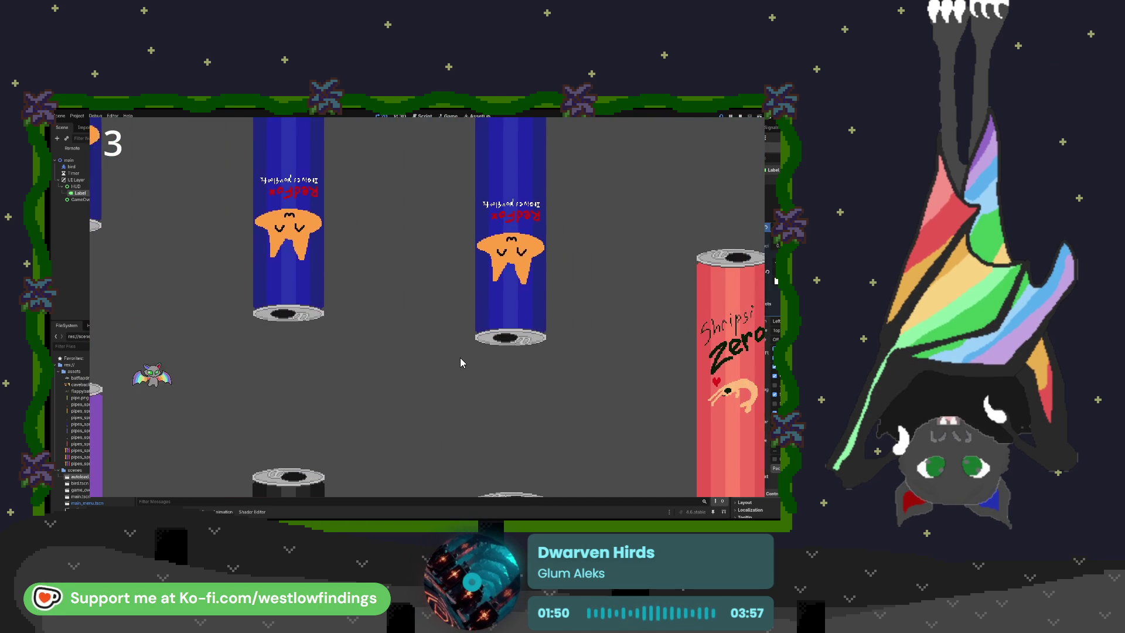
pyautogui.click(460, 358)
pyautogui.click(459, 358)
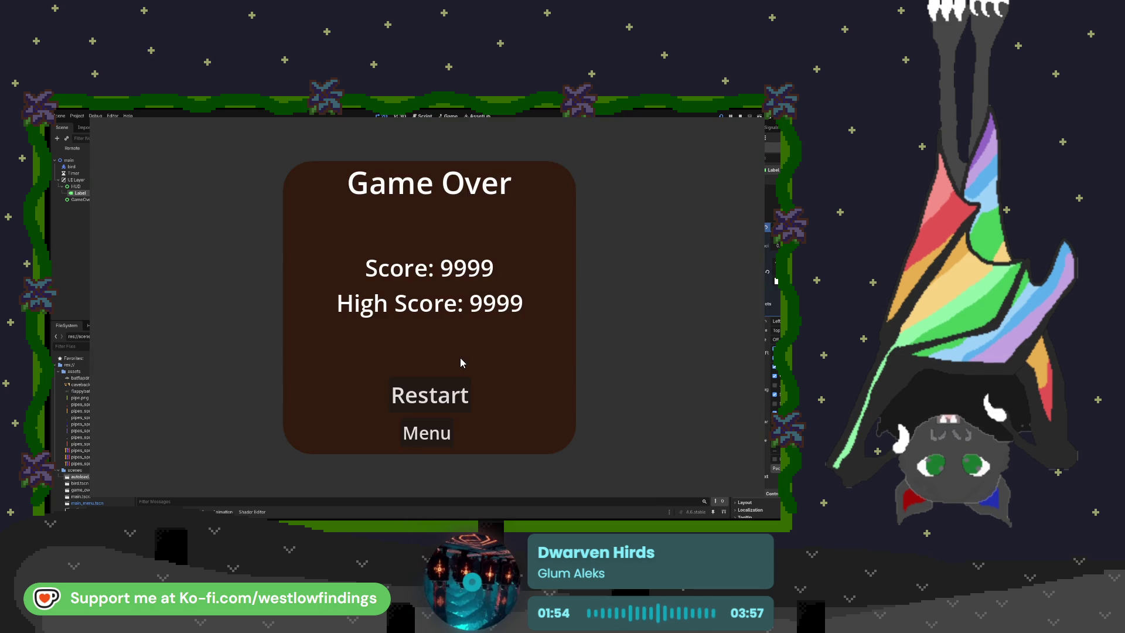
pyautogui.click(427, 381)
# Step: Flap the bat through the first gap of the restarted round
pyautogui.click(429, 366)
pyautogui.click(429, 365)
pyautogui.click(429, 365)
pyautogui.click(429, 365)
pyautogui.click(429, 365)
pyautogui.click(430, 365)
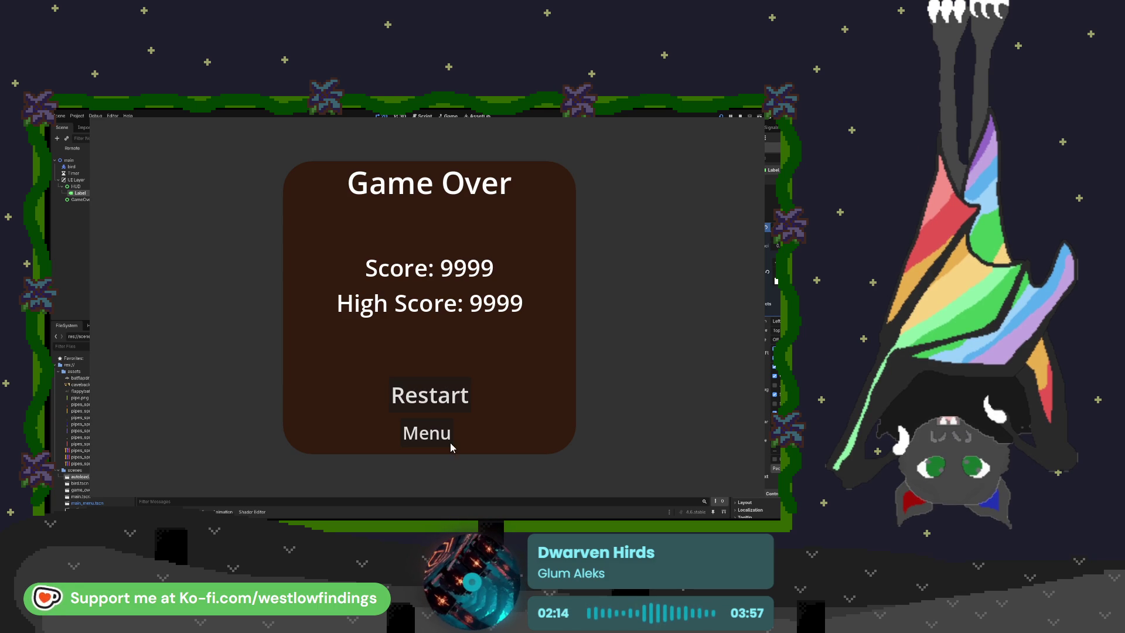
# Step: Return to the main menu, play again, go back to the menu and quit the game
pyautogui.click(432, 437)
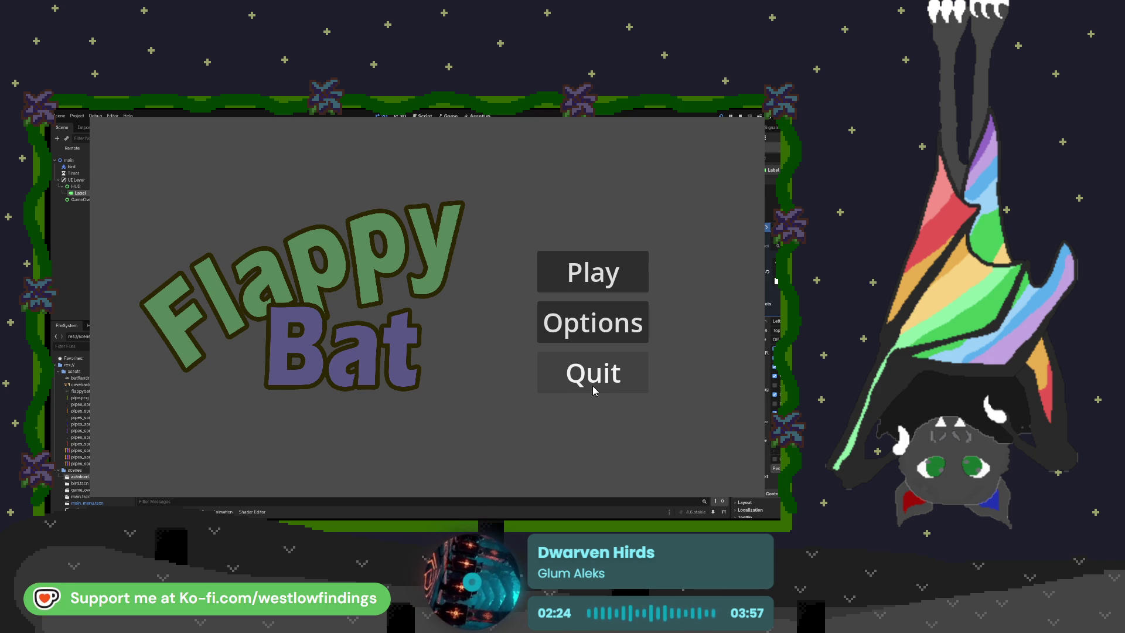
pyautogui.click(592, 271)
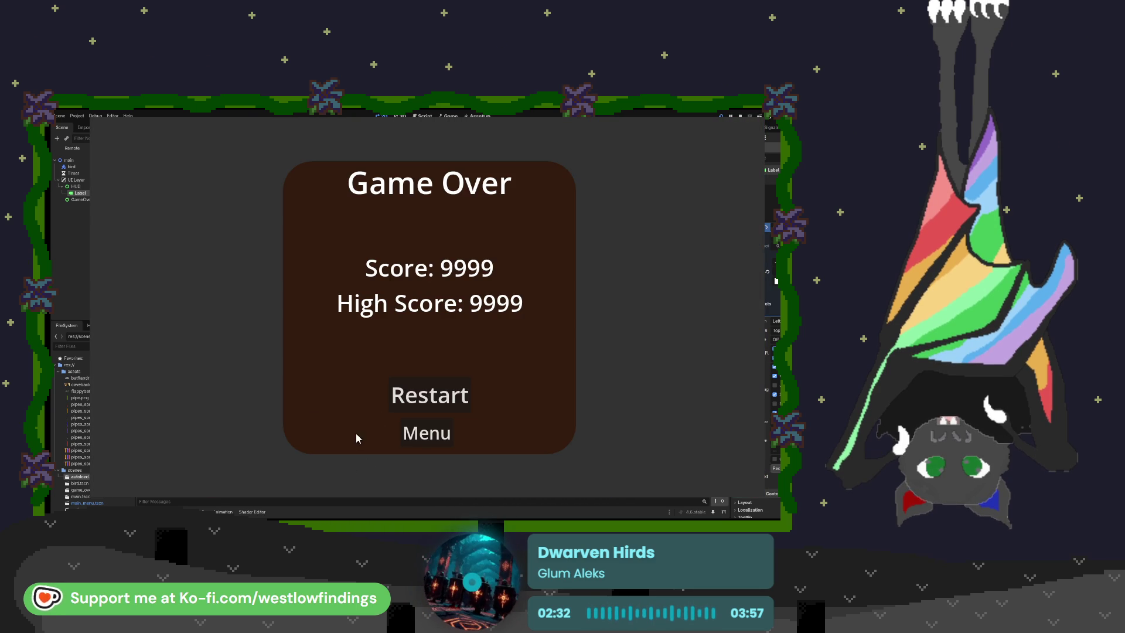
pyautogui.click(443, 432)
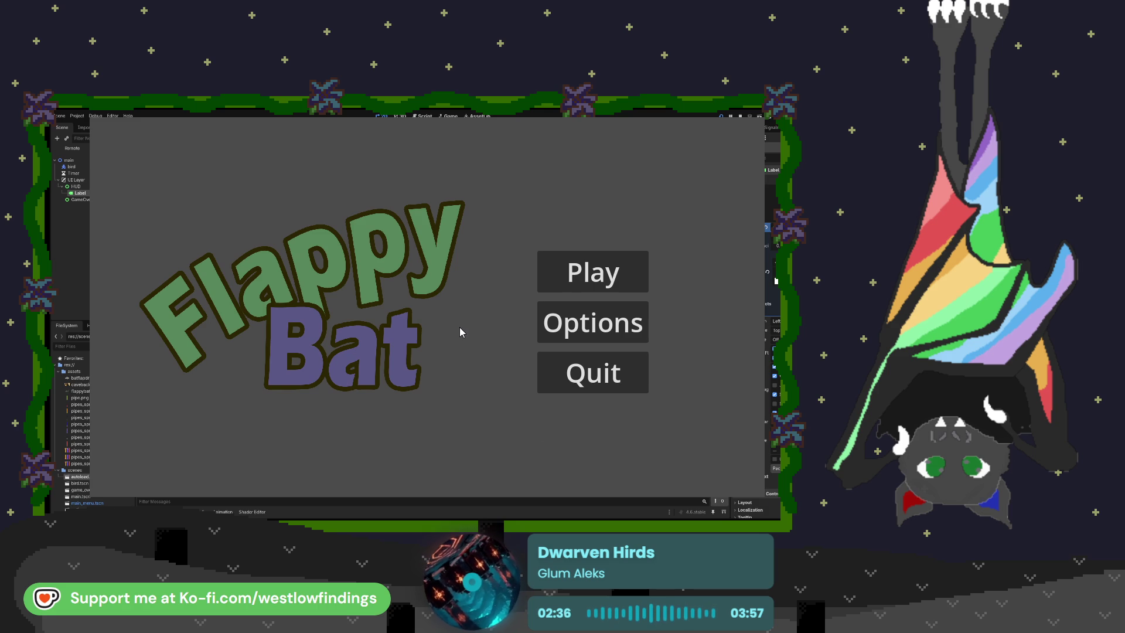
pyautogui.click(615, 384)
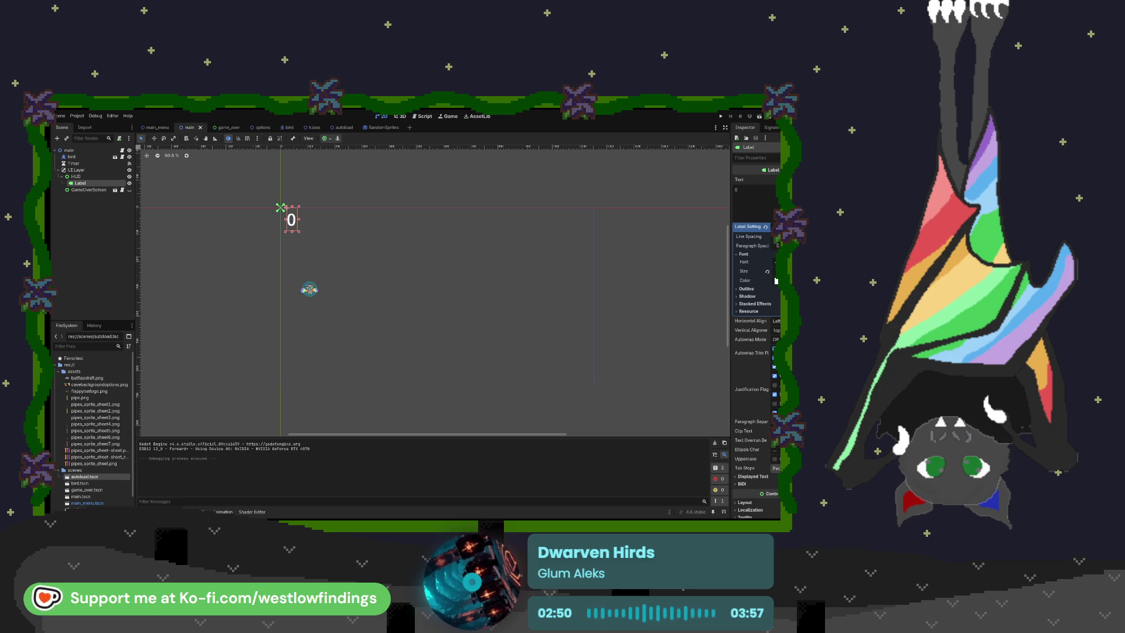
# Step: Open the tubes scene and adjust the view around its pipe pair
pyautogui.scroll(1, 287, 228)
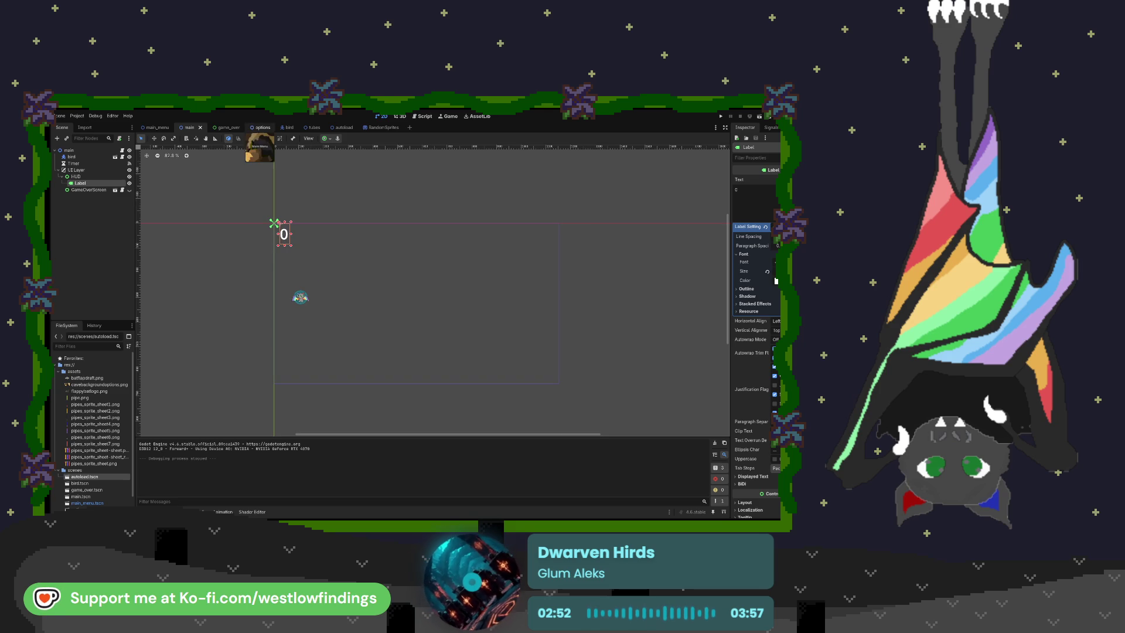
pyautogui.click(312, 127)
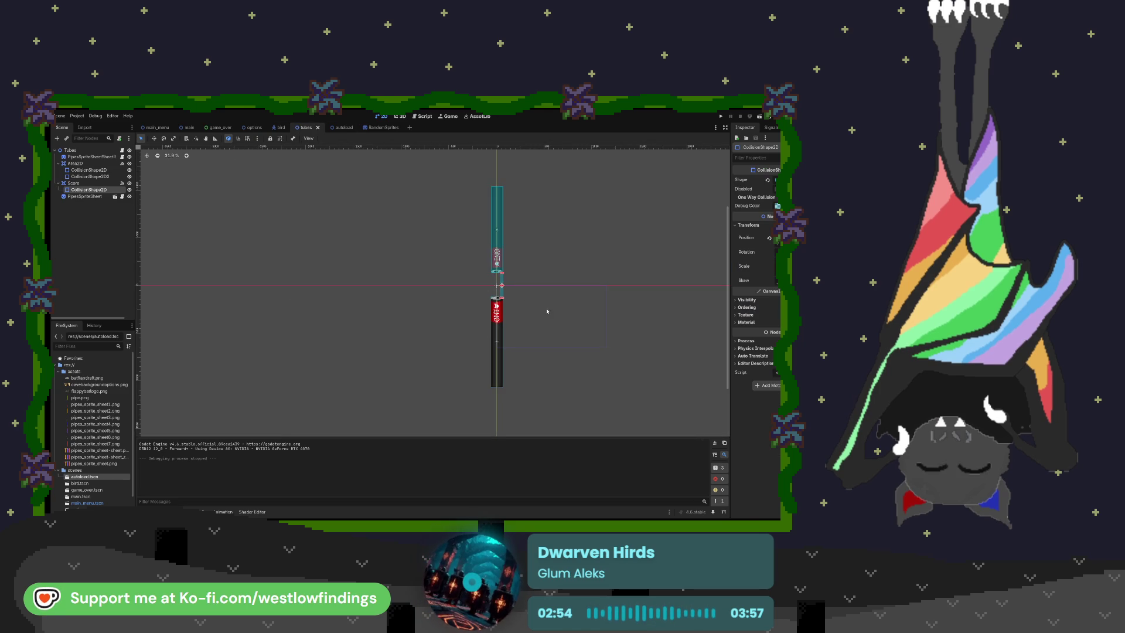
pyautogui.moveTo(457, 288); pyautogui.dragTo(453, 289)
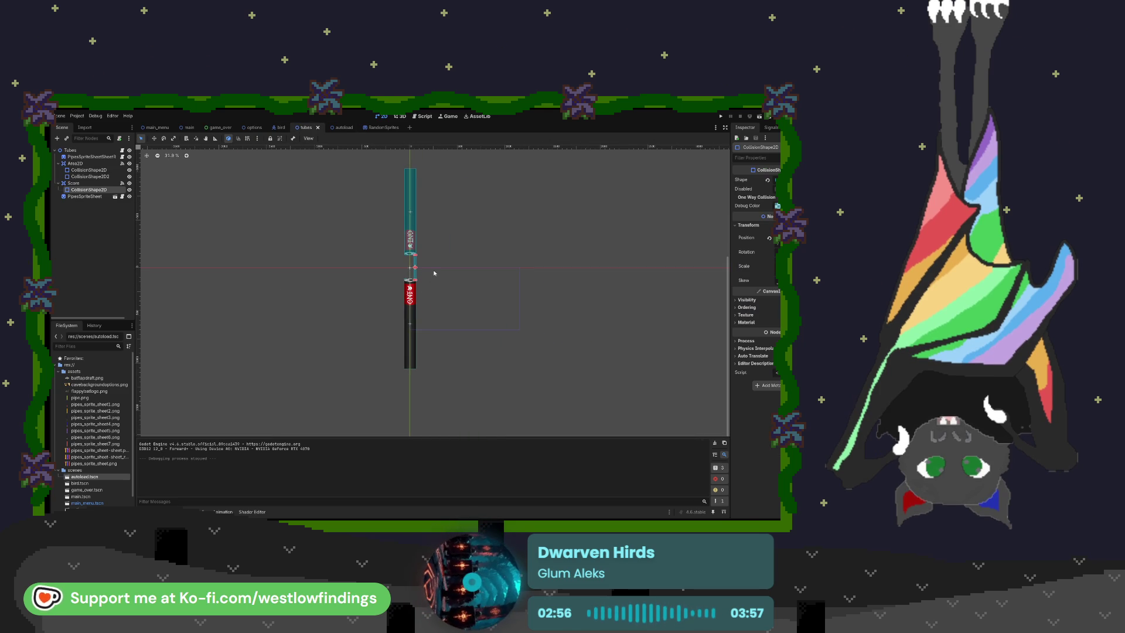
pyautogui.scroll(2, 429, 267)
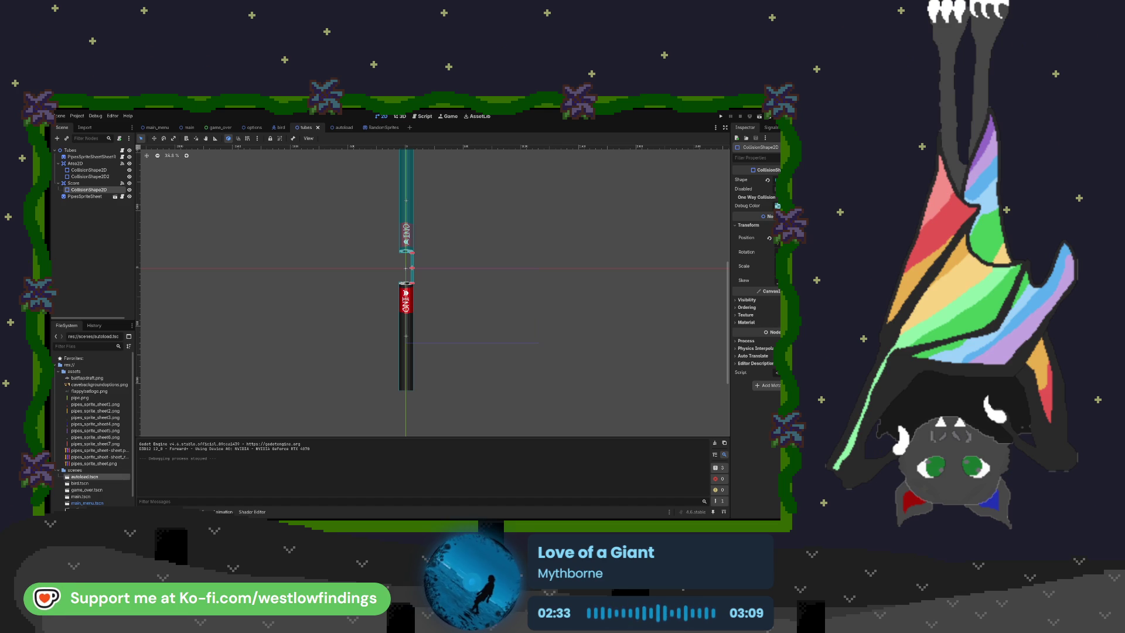
# Step: Show the 8 errors from the last run in the Debugger and clear them
pyautogui.click(176, 511)
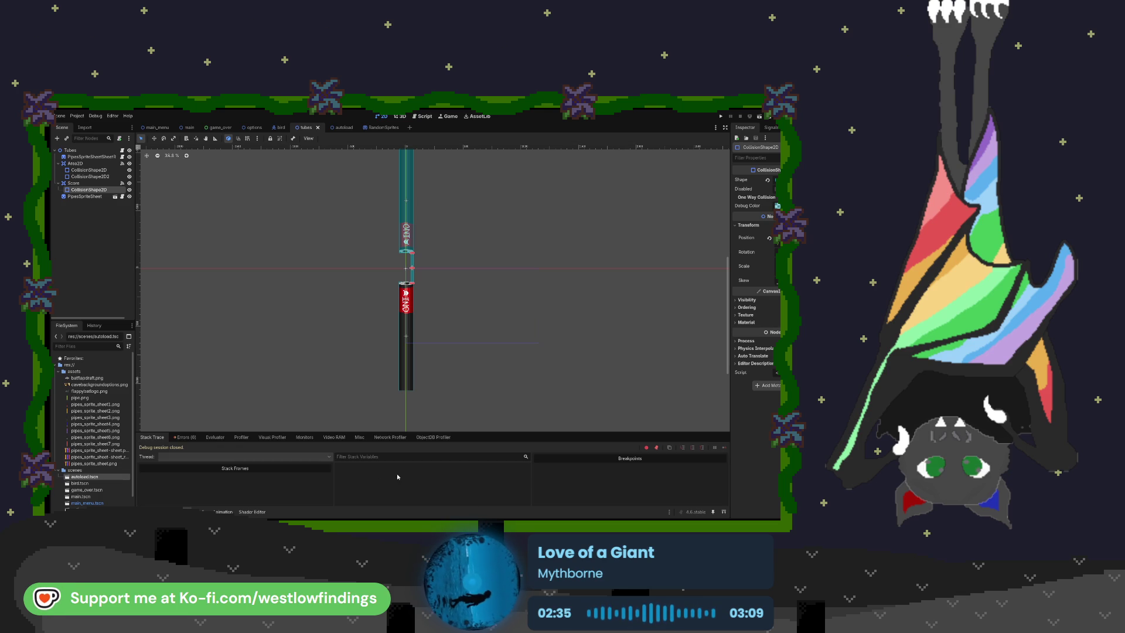
pyautogui.click(194, 437)
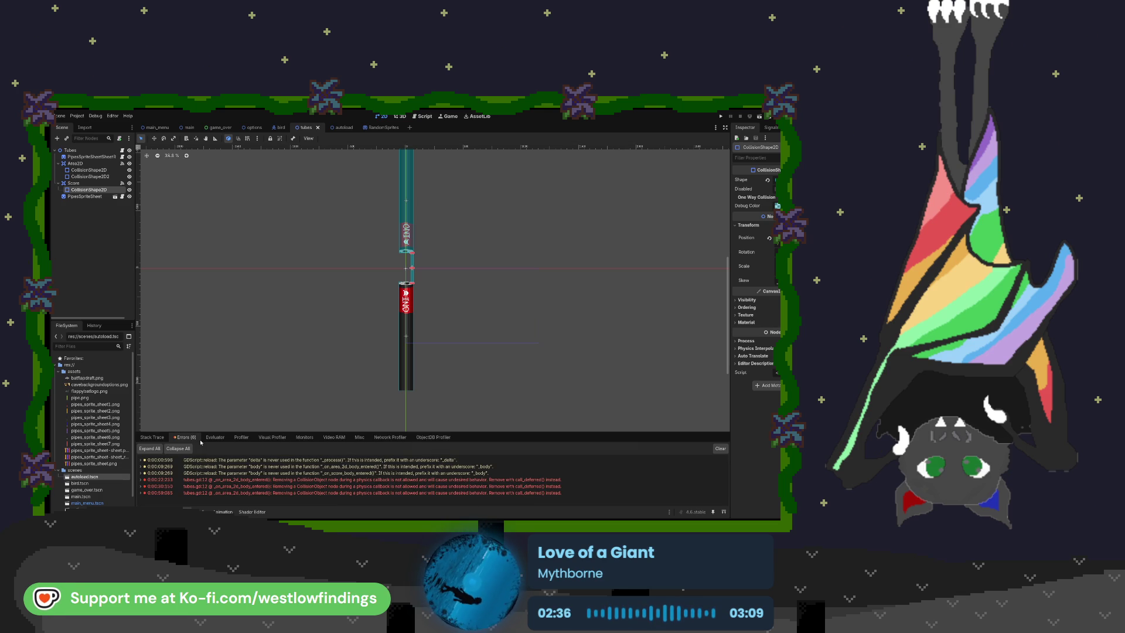
pyautogui.click(721, 448)
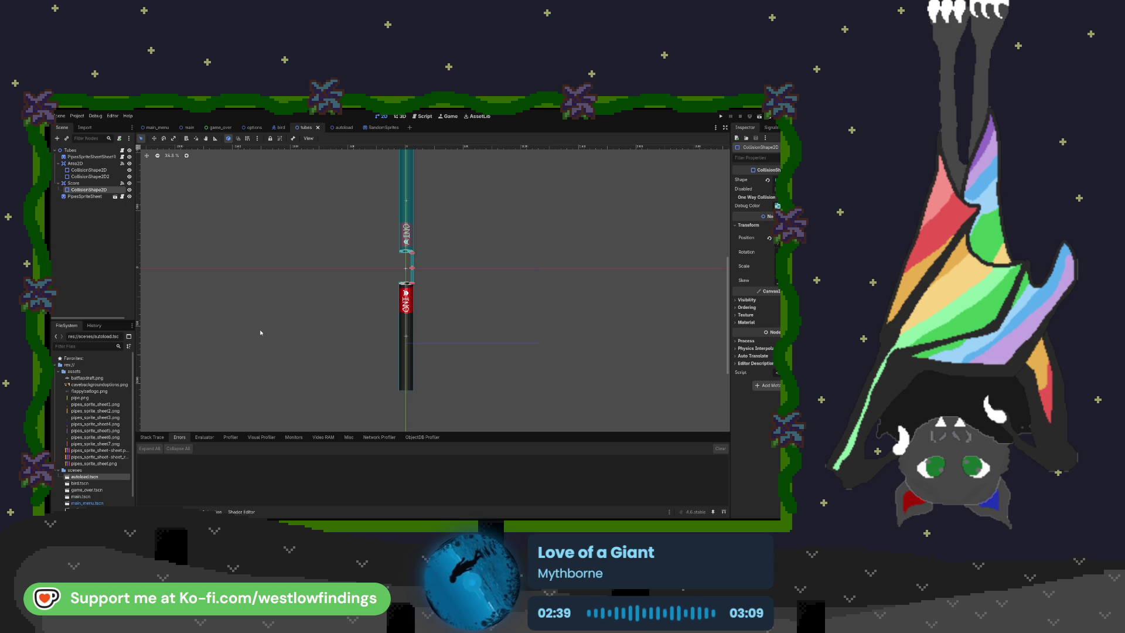
# Step: Switch through the main_menu and main scene tabs, ending on the game_over scene
pyautogui.click(155, 127)
pyautogui.click(188, 127)
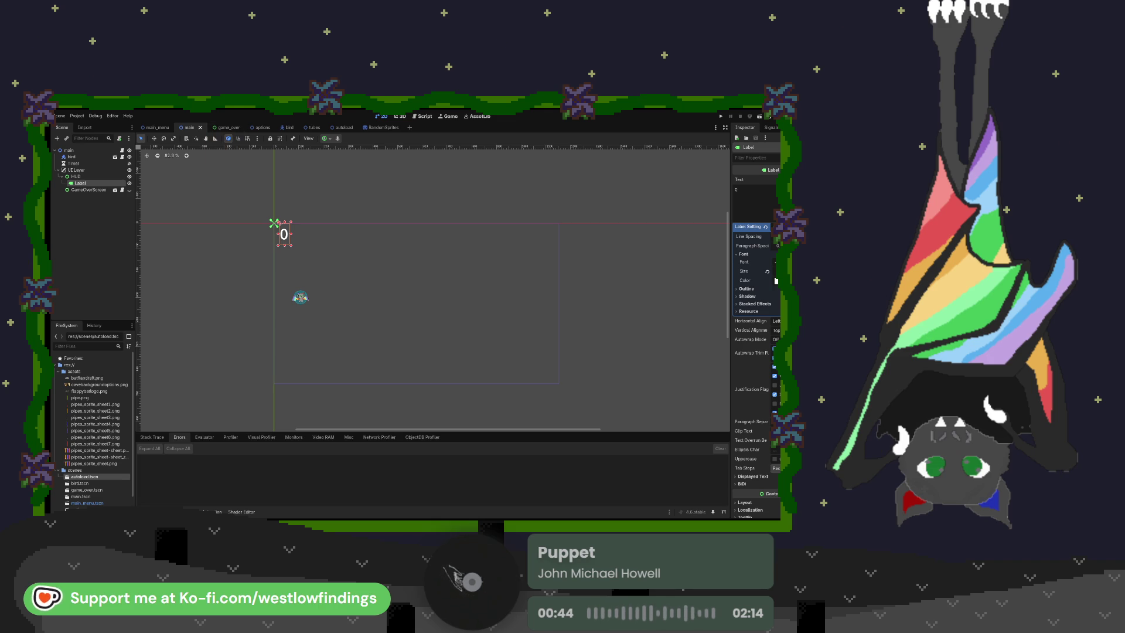
pyautogui.click(227, 127)
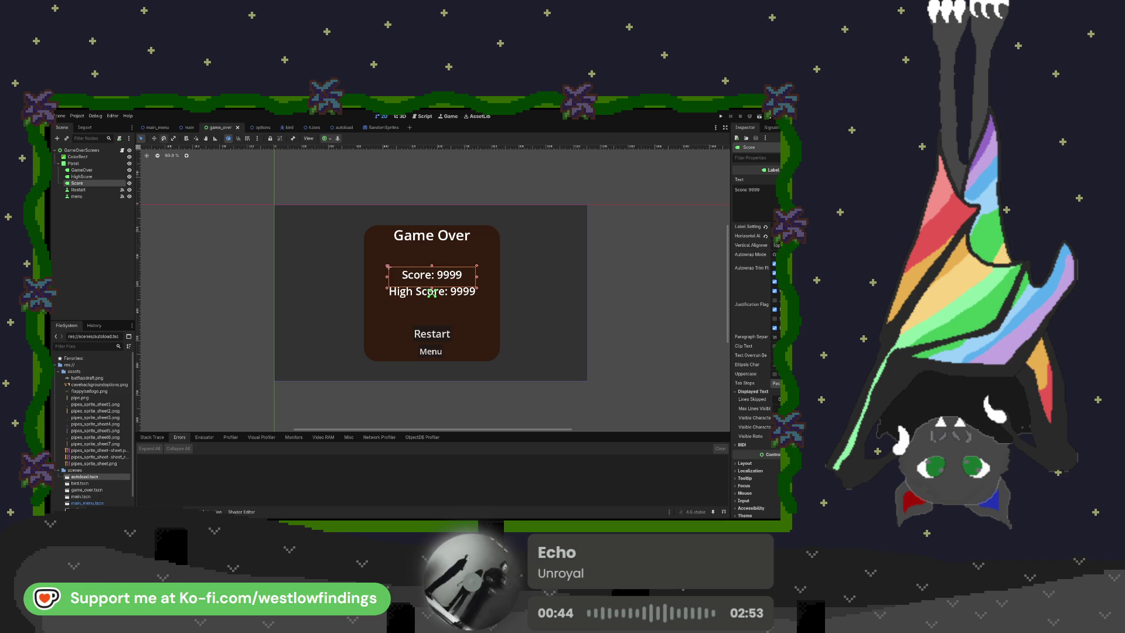
# Step: Switch to the Script workspace with Ctrl+F3 to view game_over.gd
pyautogui.hotkey('ctrl', 'F3')
pyautogui.click(159, 171)
pyautogui.click(263, 164)
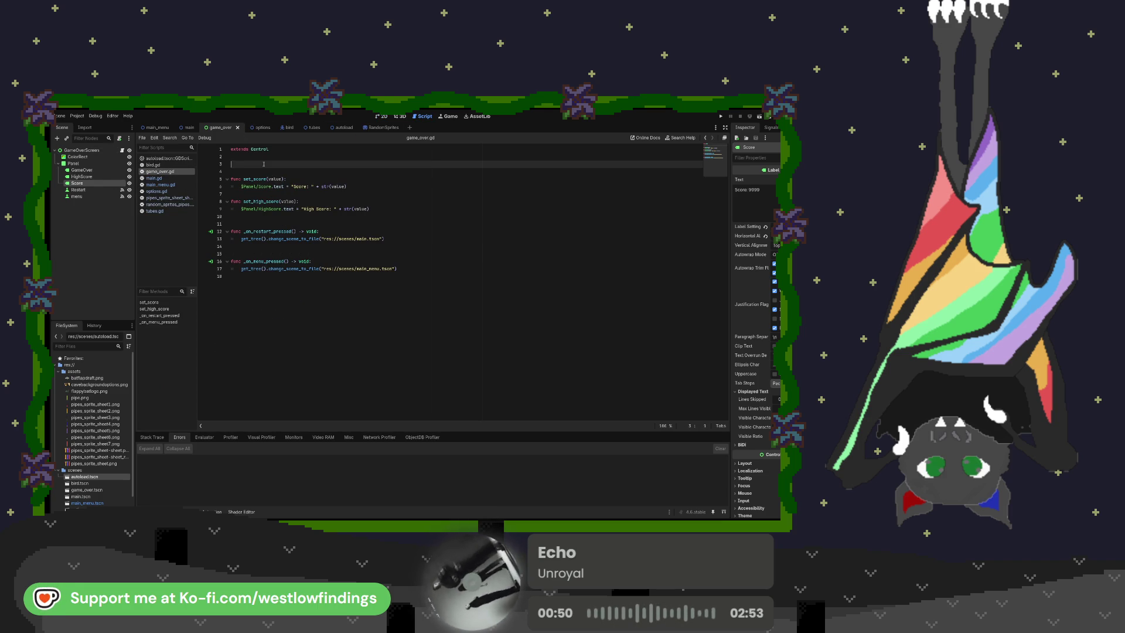
pyautogui.write('onready')
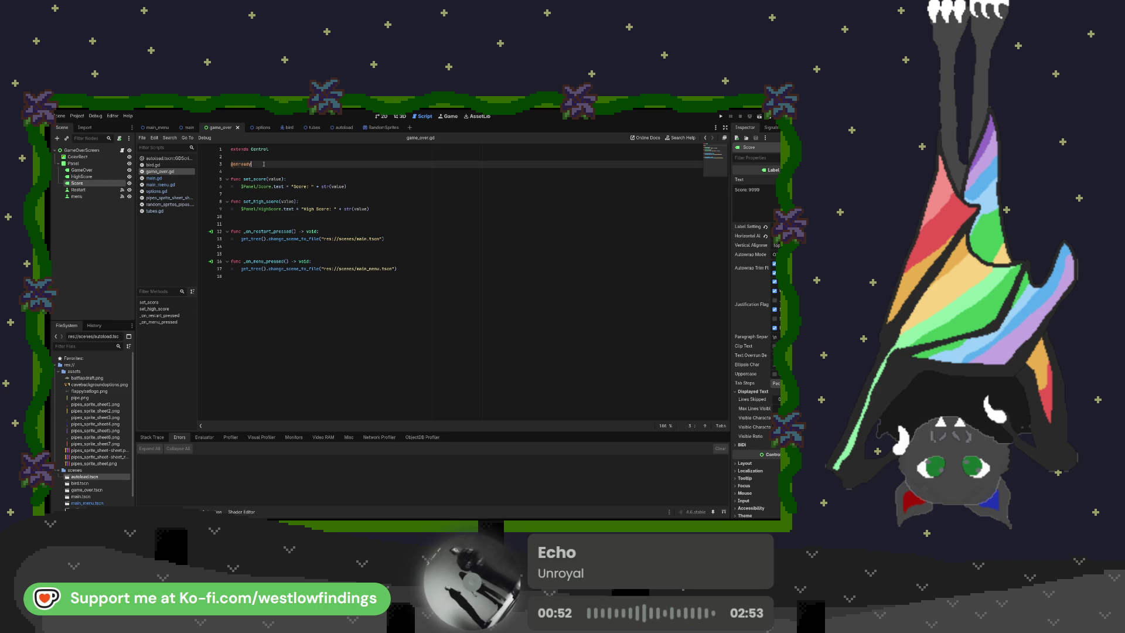
pyautogui.write(' var ')
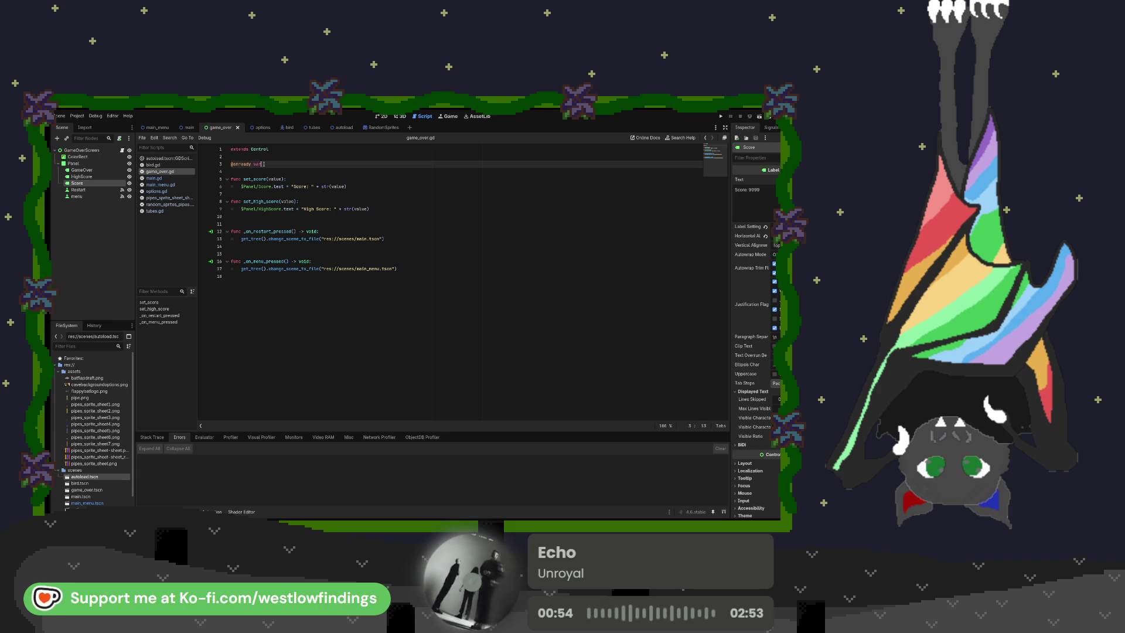
pyautogui.write('high')
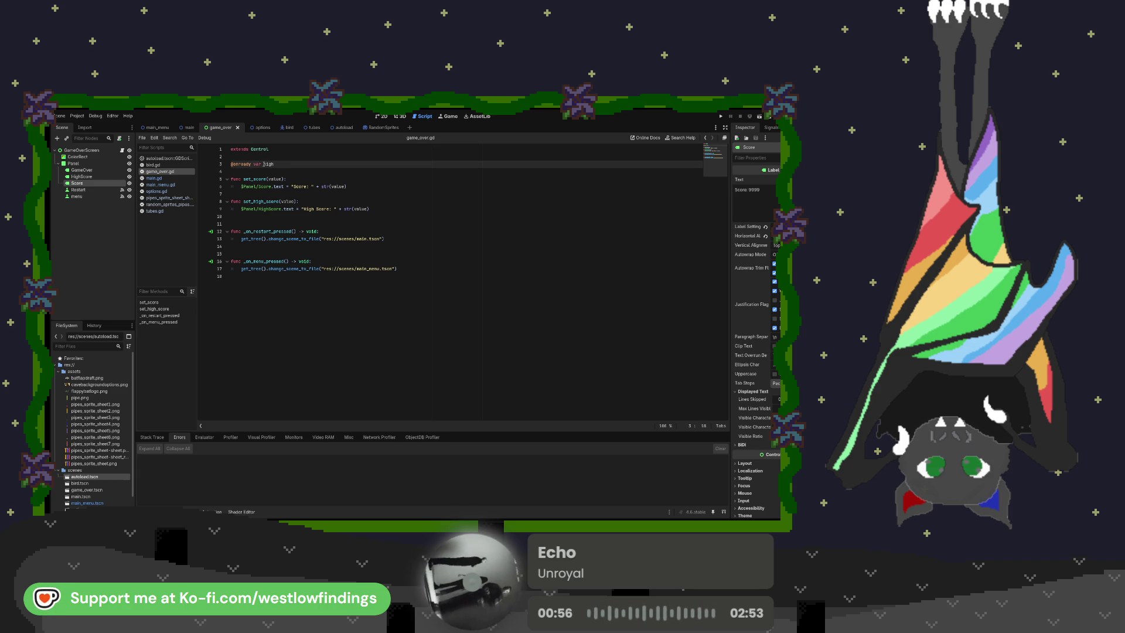
pyautogui.write('est_la')
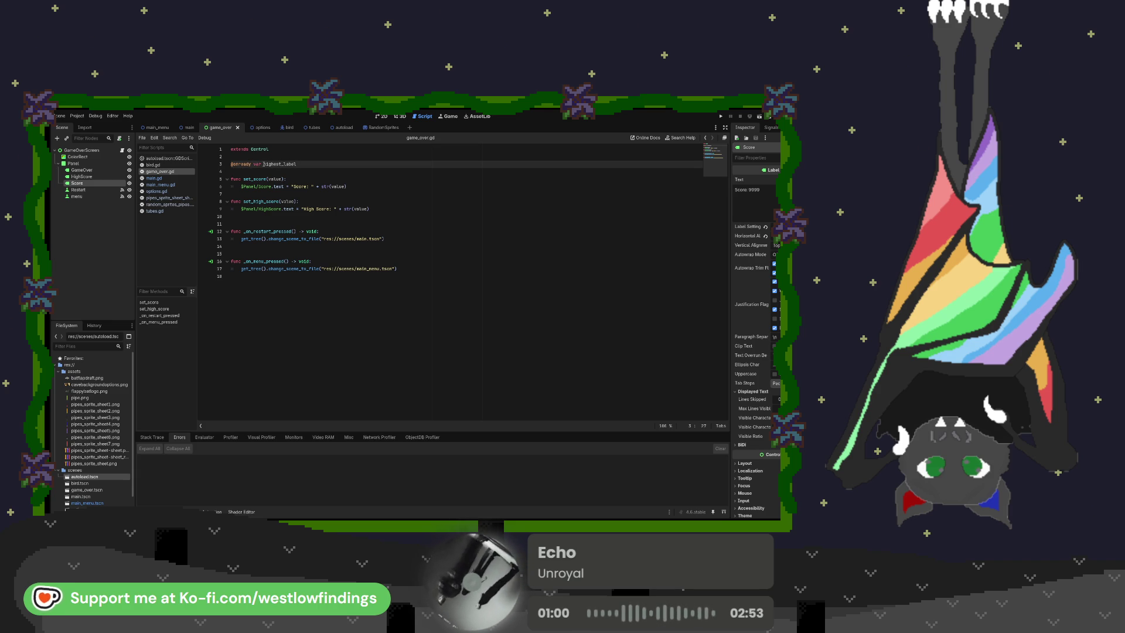
pyautogui.write('be')
pyautogui.press('BackSpace')
pyautogui.press('BackSpace')
pyautogui.press('BackSpace')
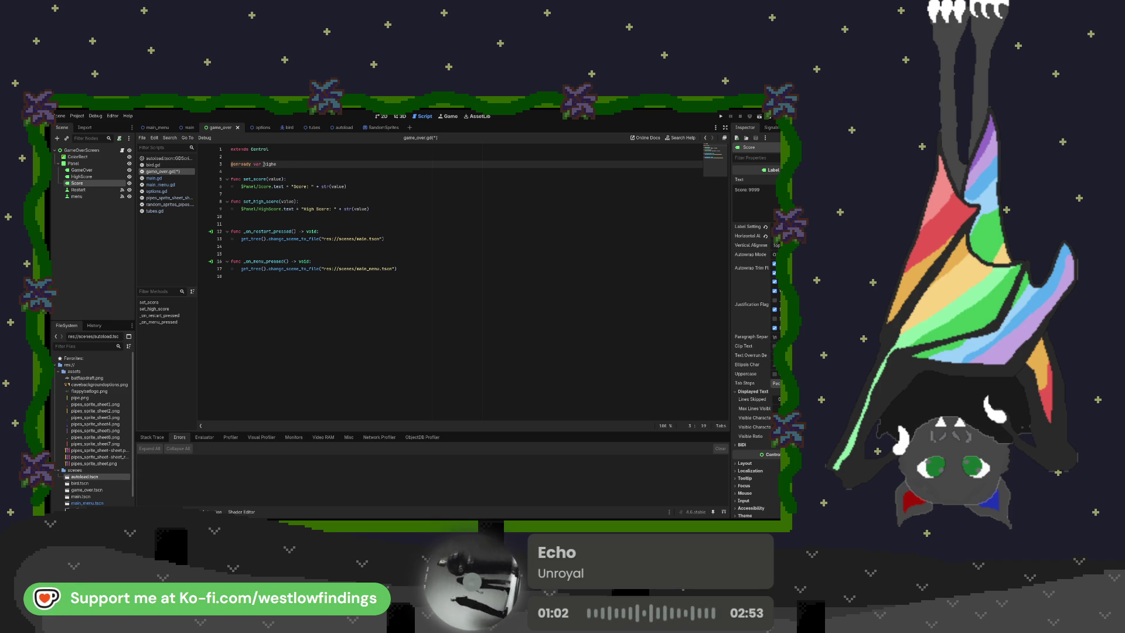
pyautogui.write('st_s')
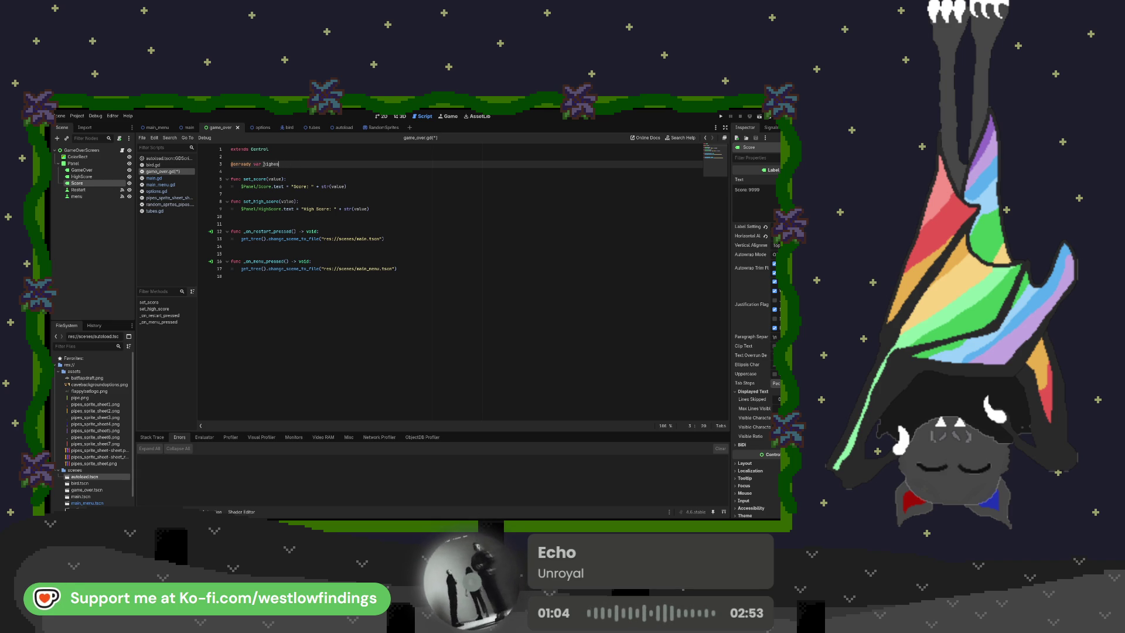
pyautogui.press('BackSpace')
pyautogui.press('BackSpace')
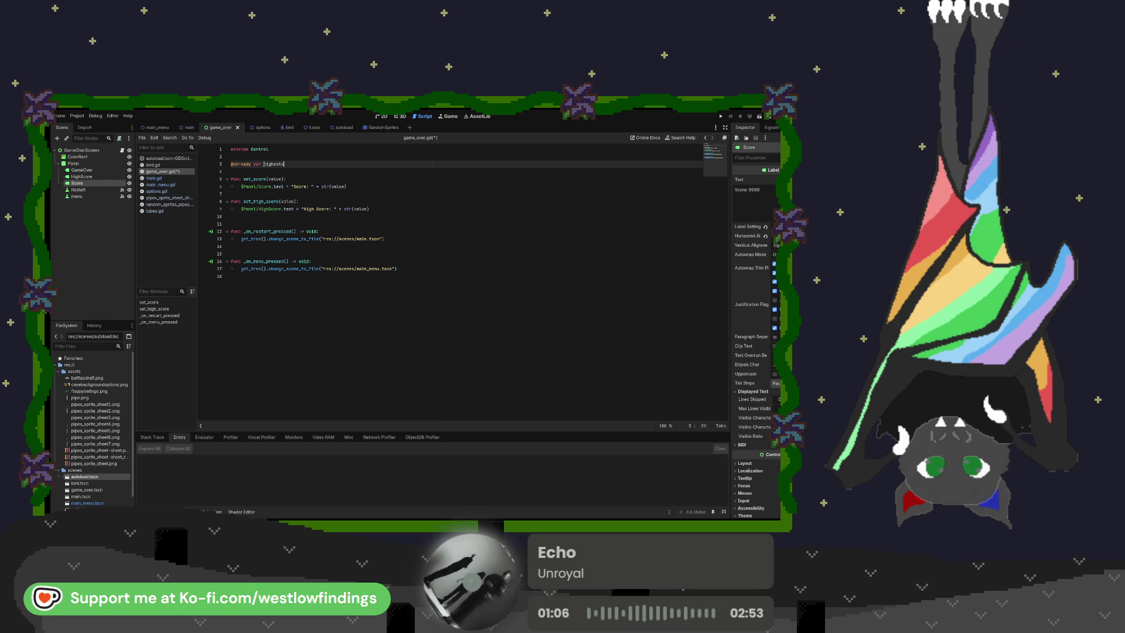
pyautogui.write('_label')
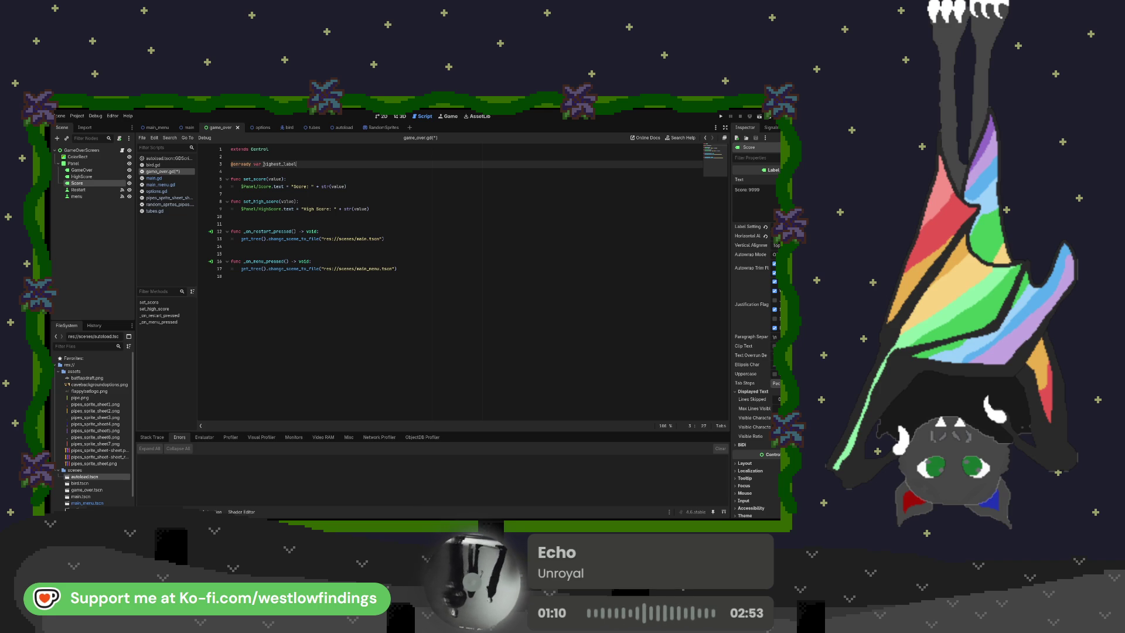
pyautogui.write(' = %')
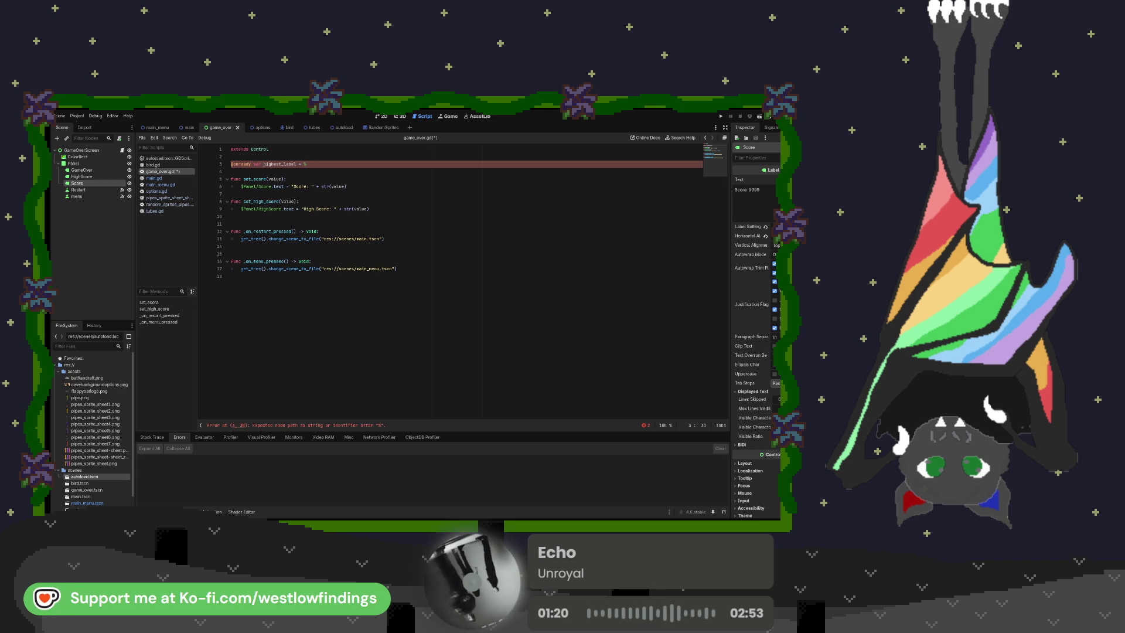
pyautogui.write('HighScore')
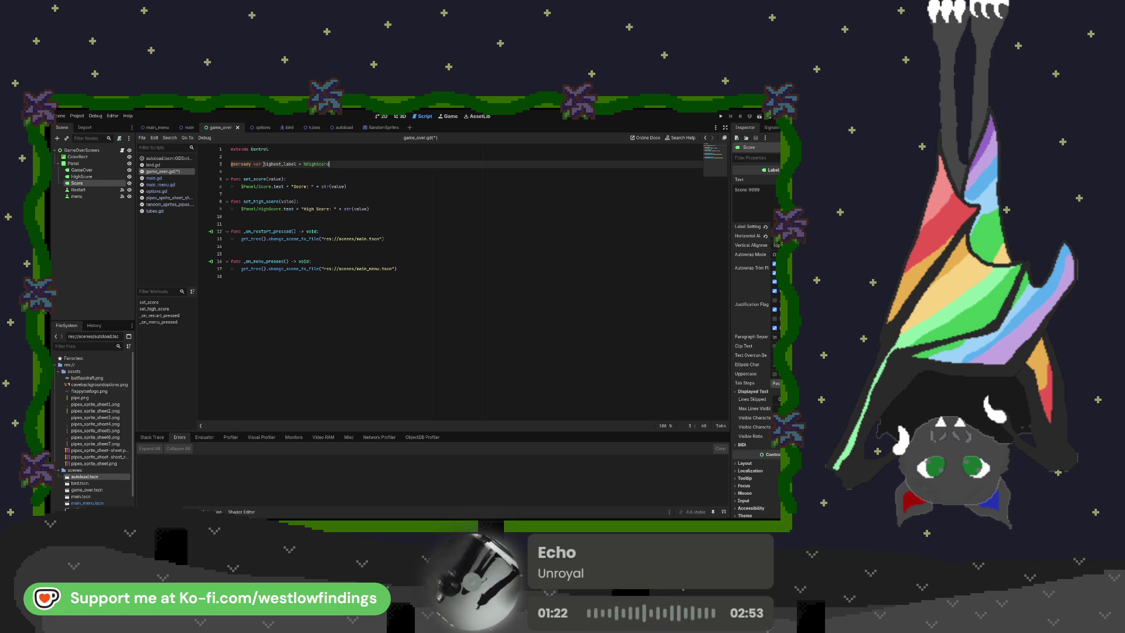
pyautogui.press('Return')
pyautogui.write('@')
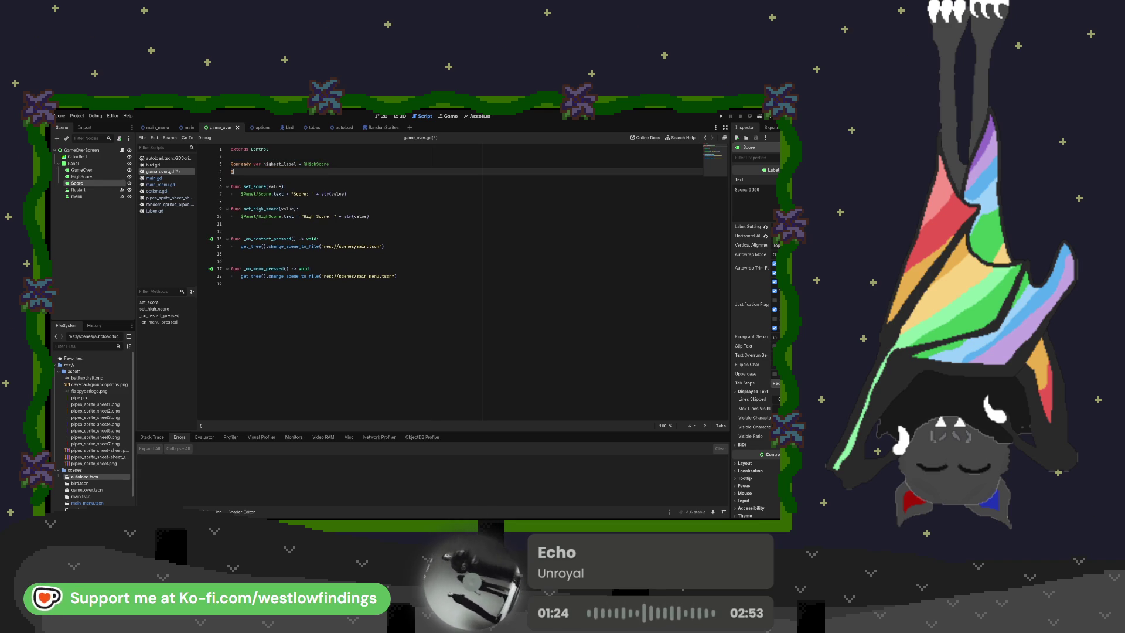
pyautogui.write('ONREADY')
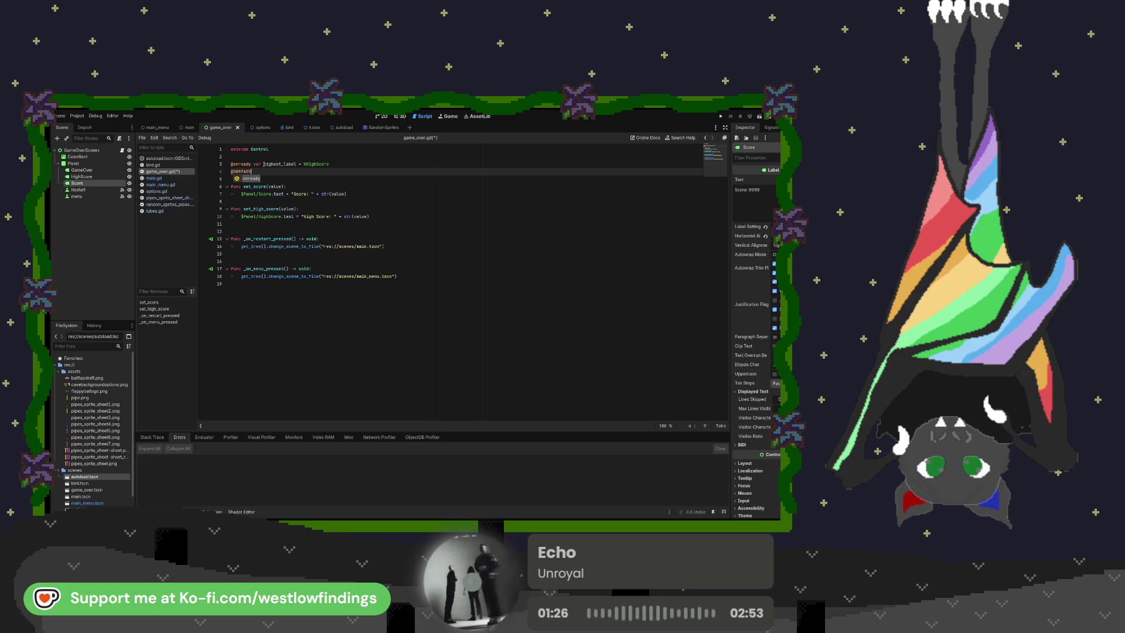
pyautogui.press('Return')
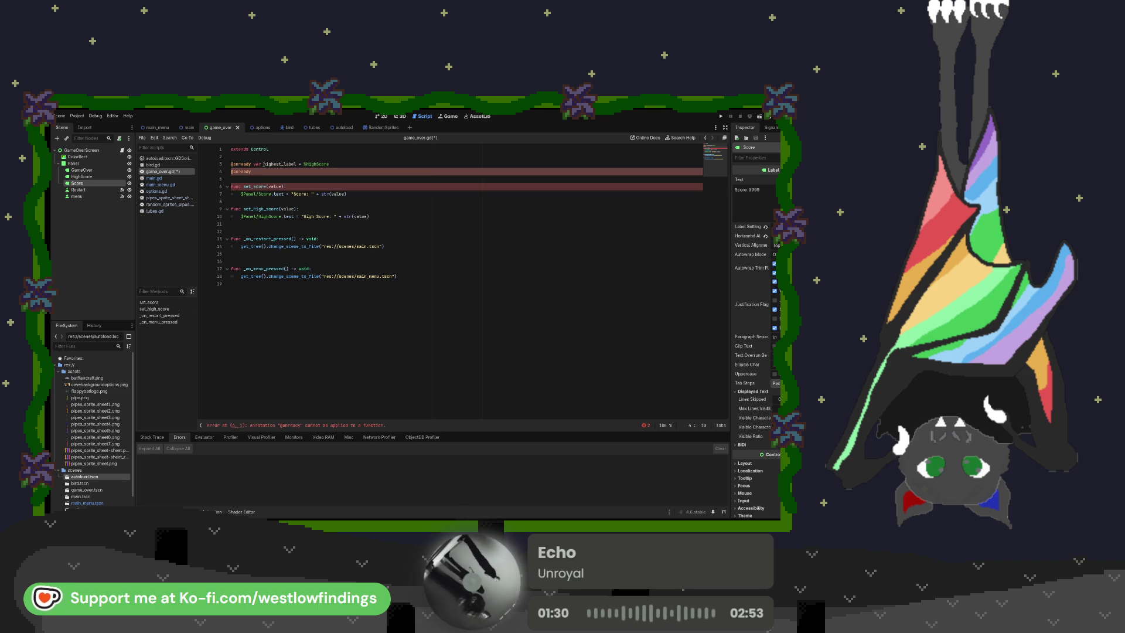
pyautogui.write('var cu')
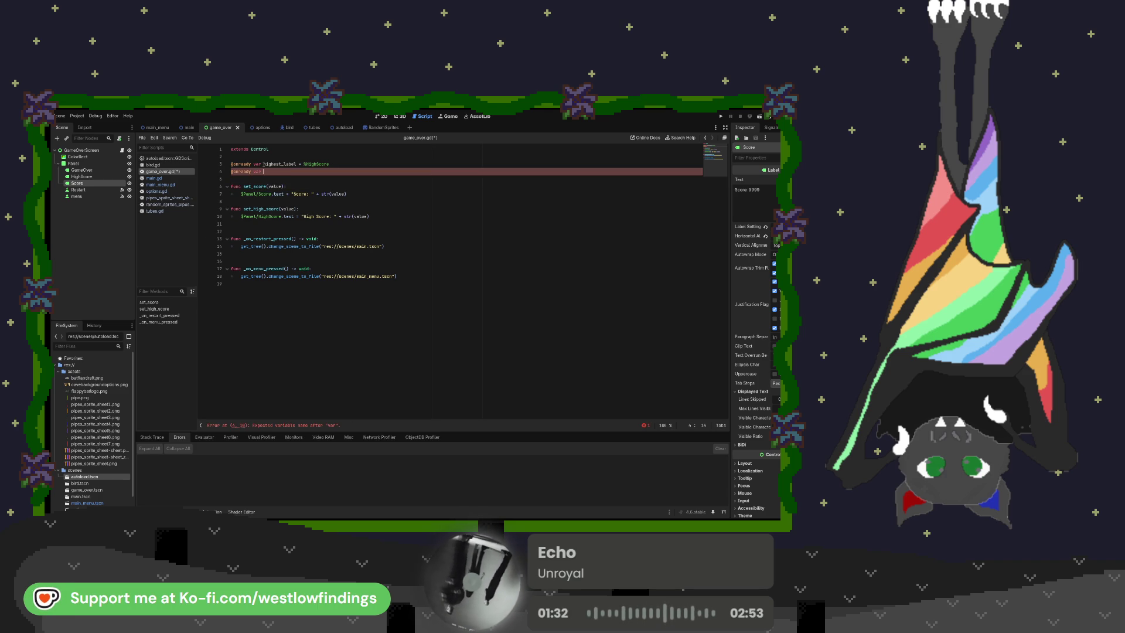
pyautogui.write('rrent_label')
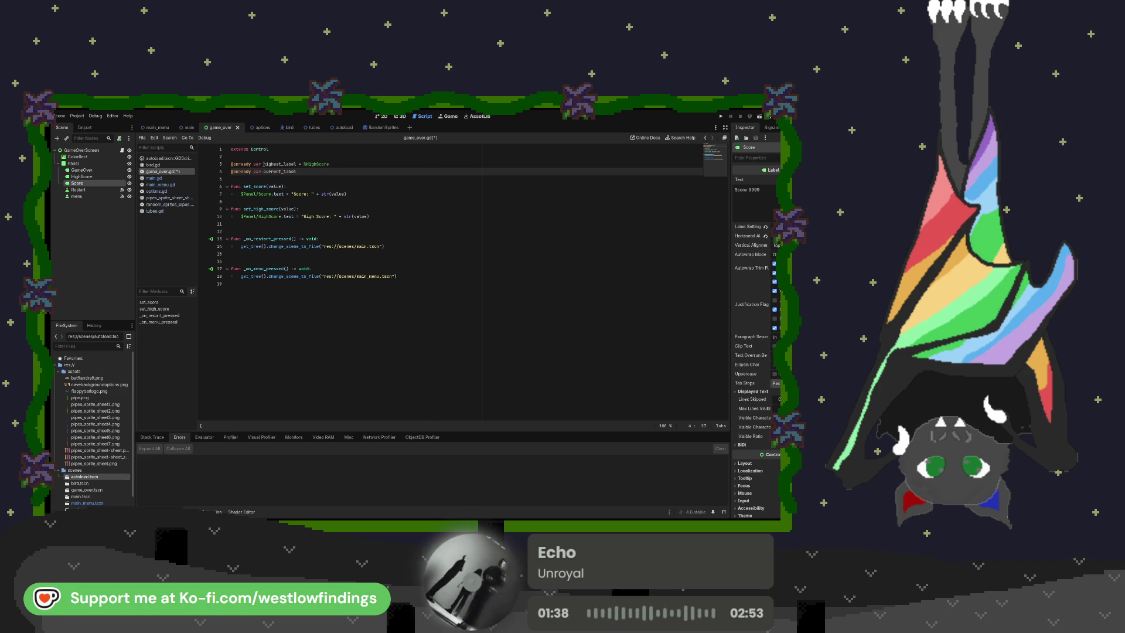
pyautogui.write(' = ')
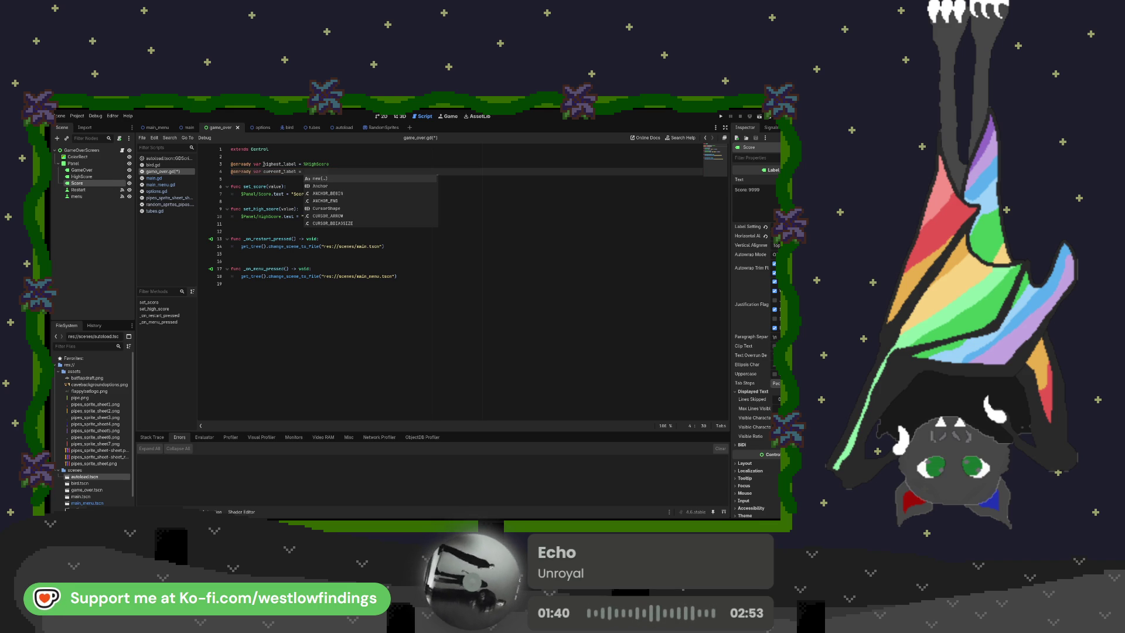
pyautogui.write('%')
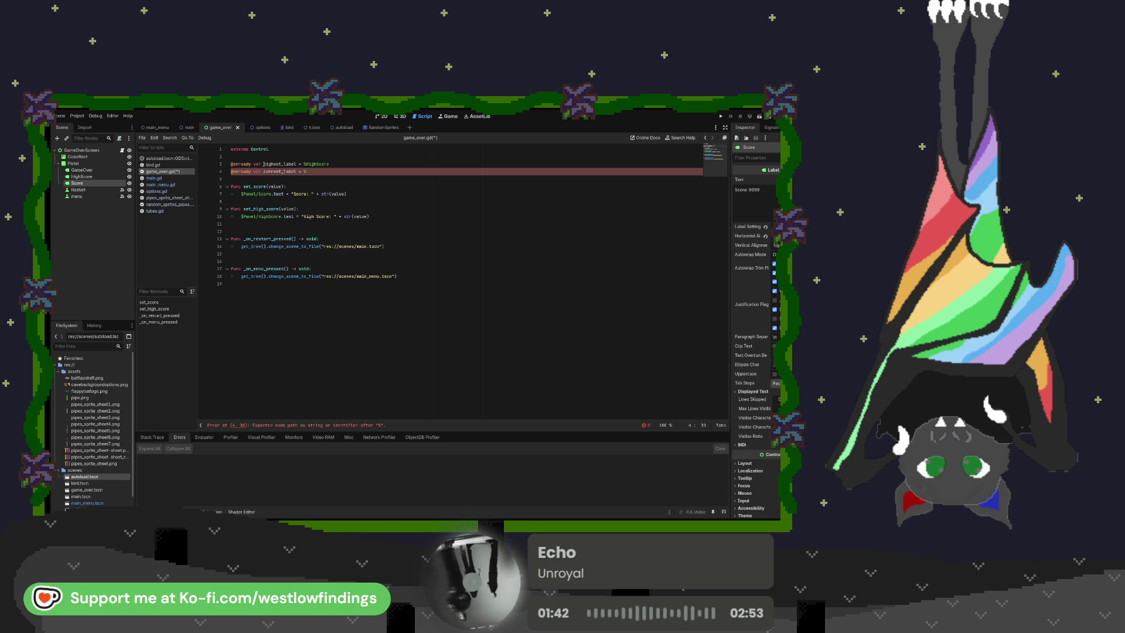
pyautogui.write('Current')
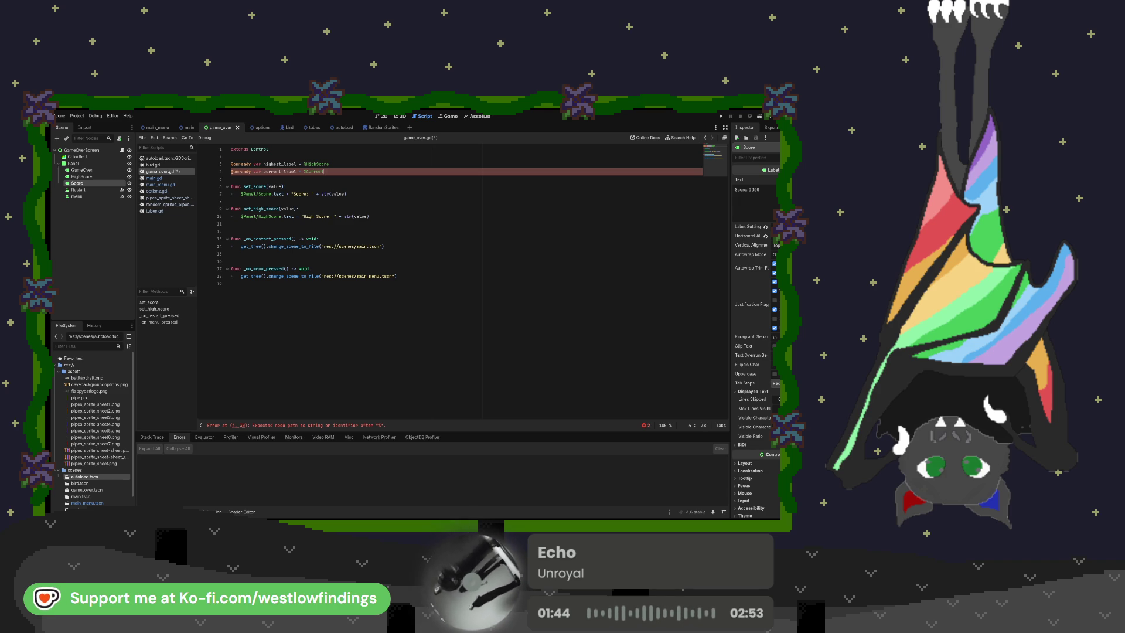
pyautogui.write('Label')
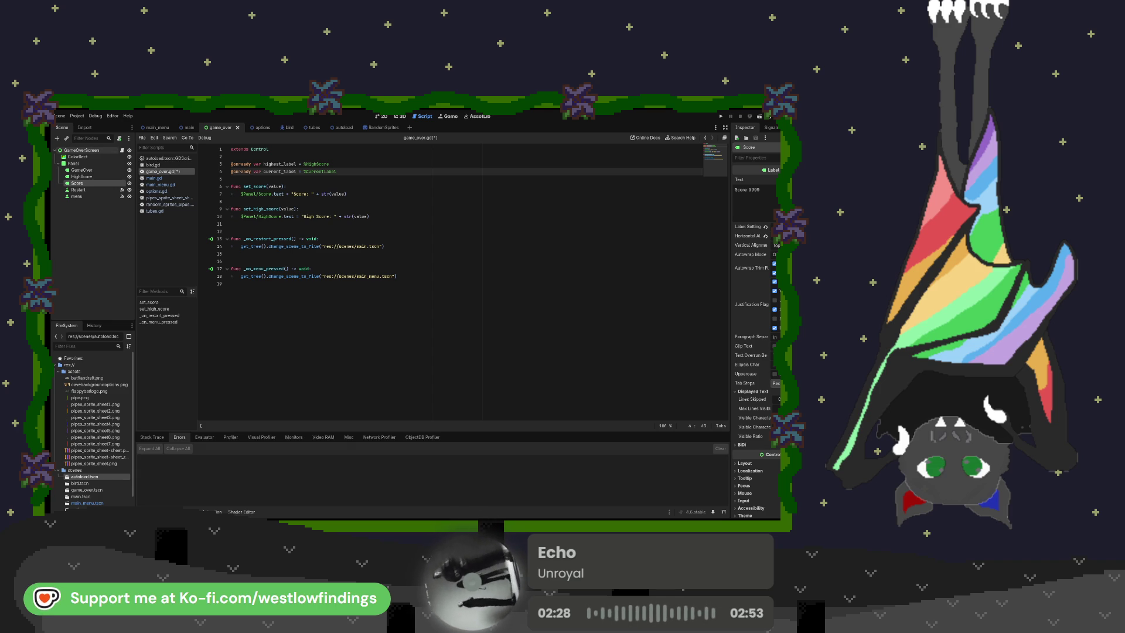
pyautogui.click(88, 150)
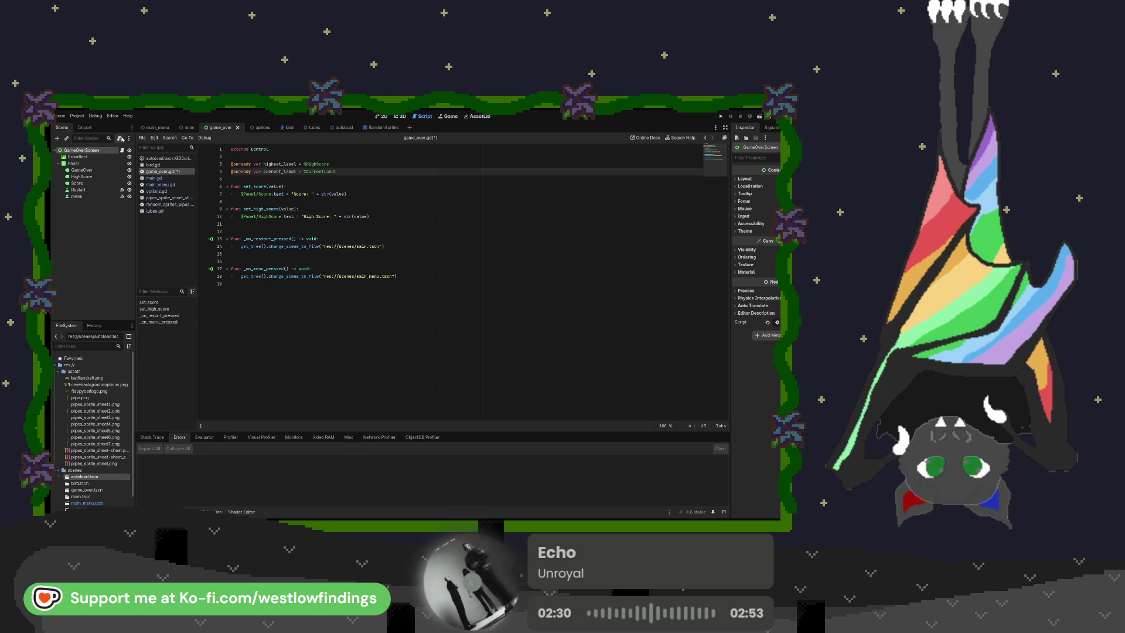
# Step: Delete the highest_label and current_label declarations from game_over.gd, leaving blank lines above set_score
pyautogui.click(123, 151)
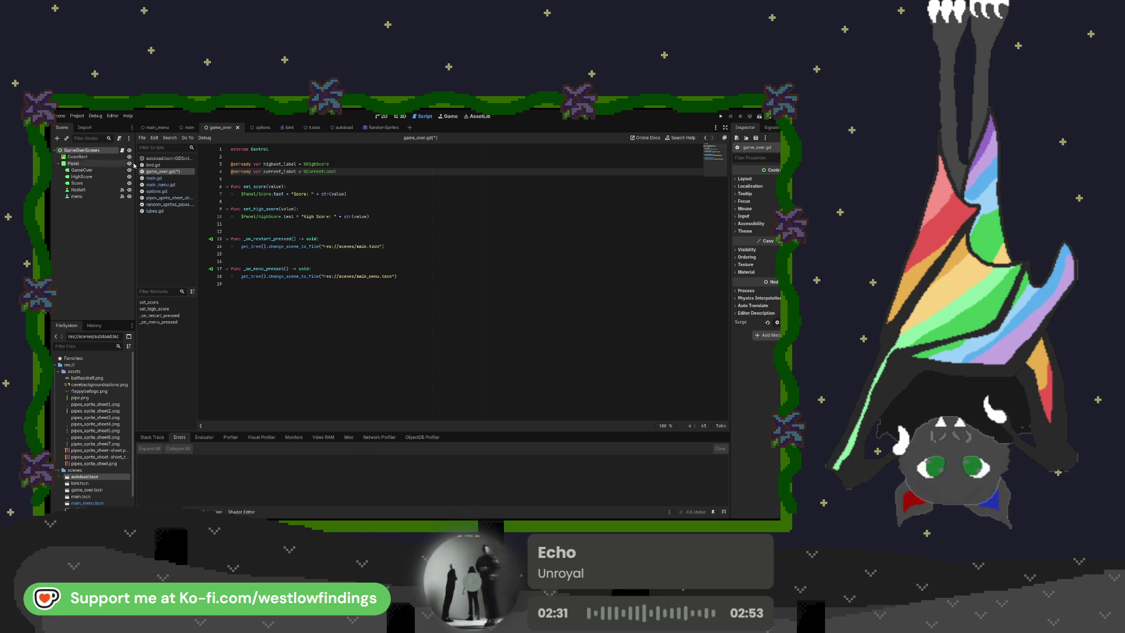
pyautogui.click(238, 180)
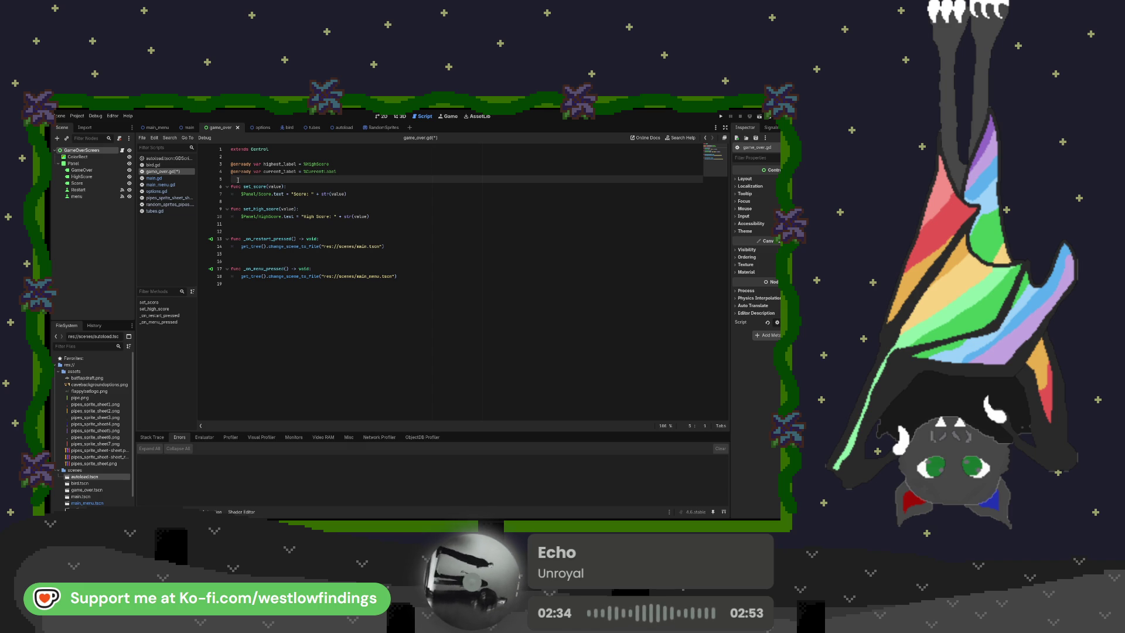
pyautogui.moveTo(315, 178); pyautogui.dragTo(226, 168)
pyautogui.press('BackSpace')
pyautogui.press('BackSpace')
pyautogui.press('Down')
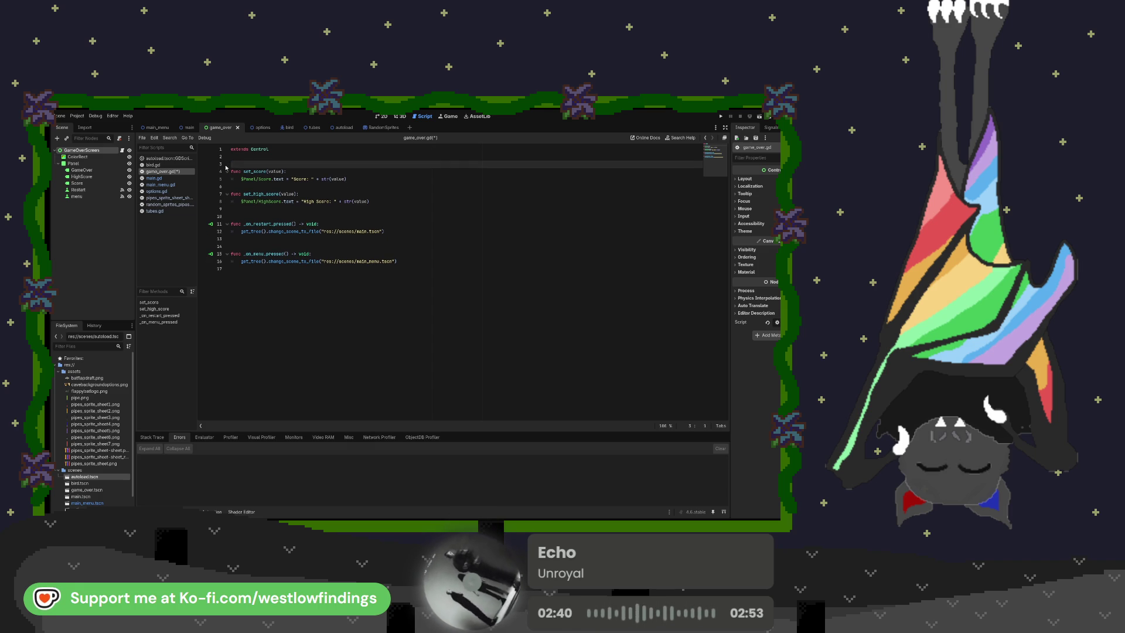
pyautogui.press('Return')
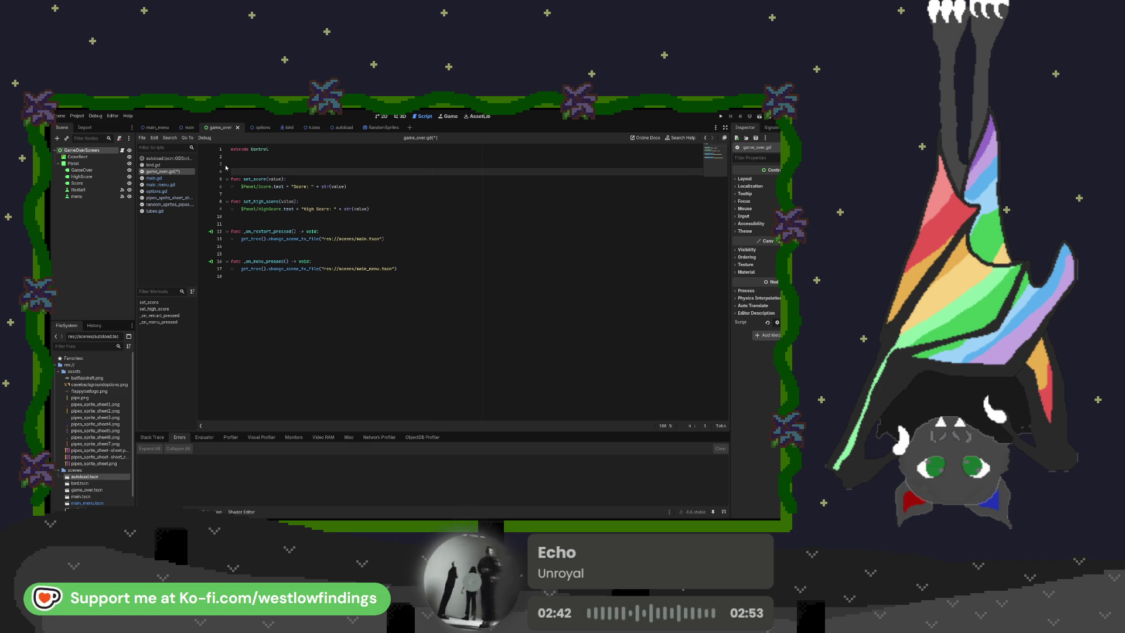
pyautogui.press('Up')
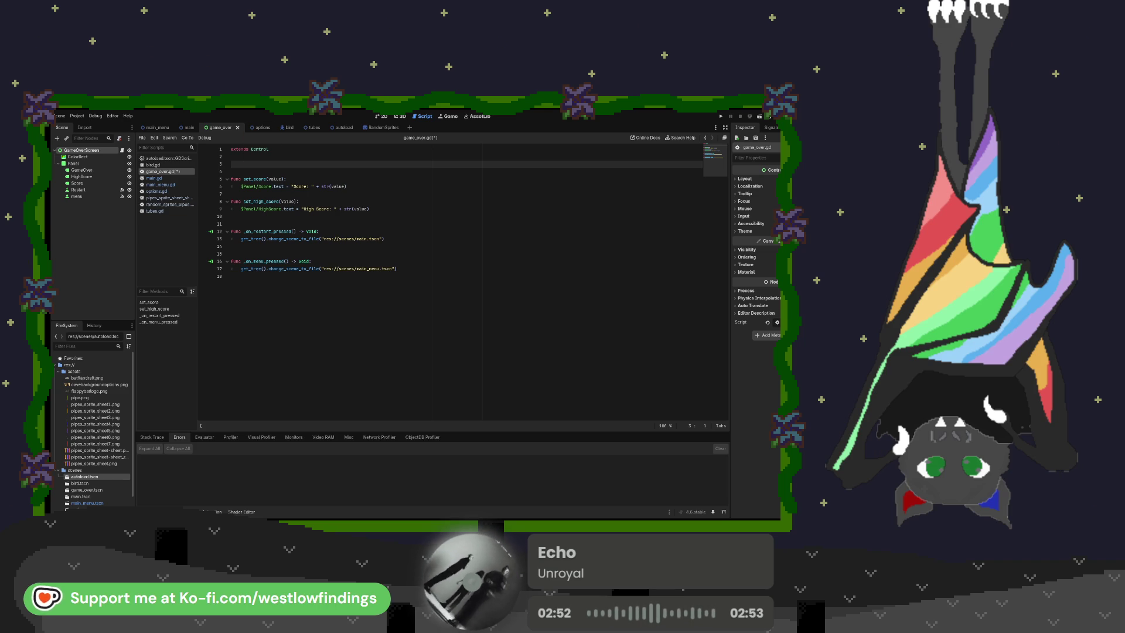
pyautogui.click(188, 129)
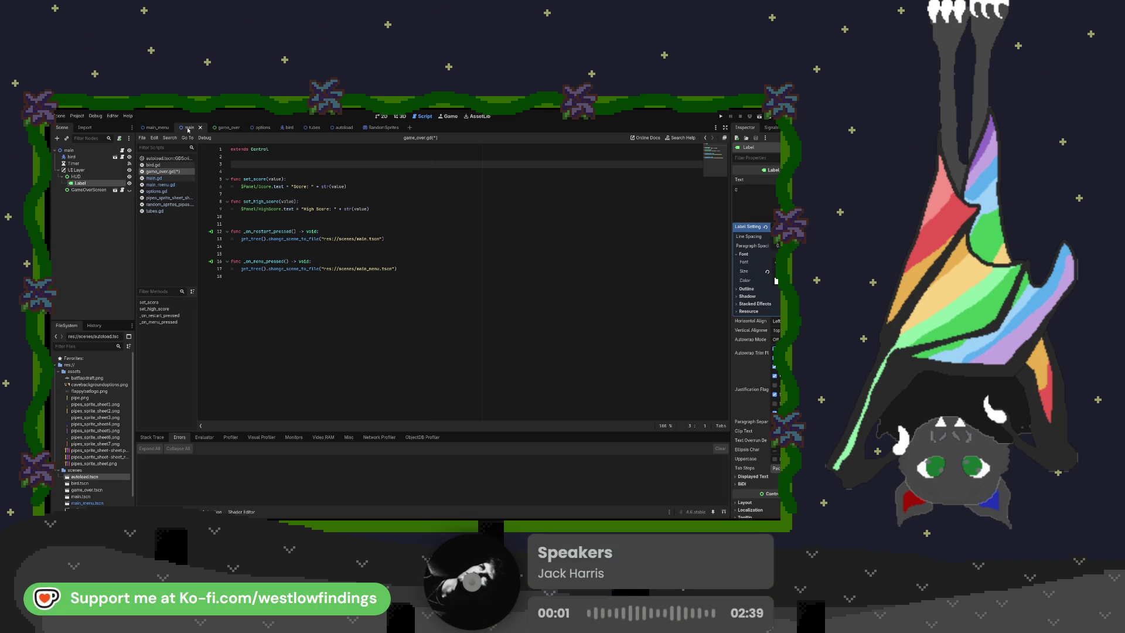
# Step: Switch to the game_over scene, discarding a throwaway 2D scene, and view GameOverScreen's game_over.gd
pyautogui.click(70, 150)
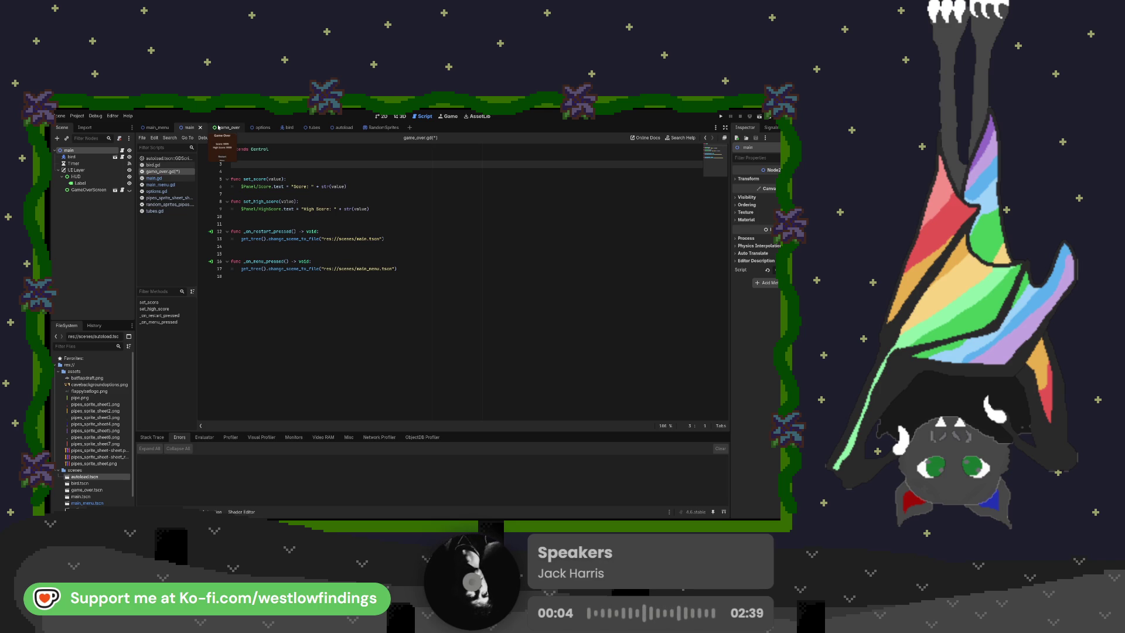
pyautogui.click(223, 128)
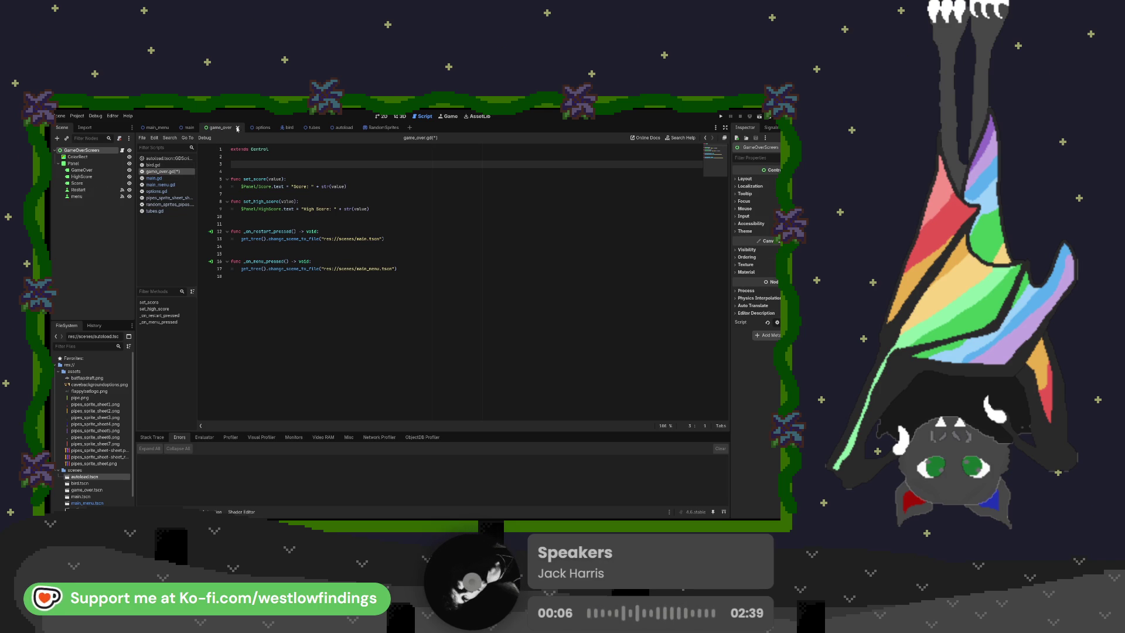
pyautogui.click(409, 128)
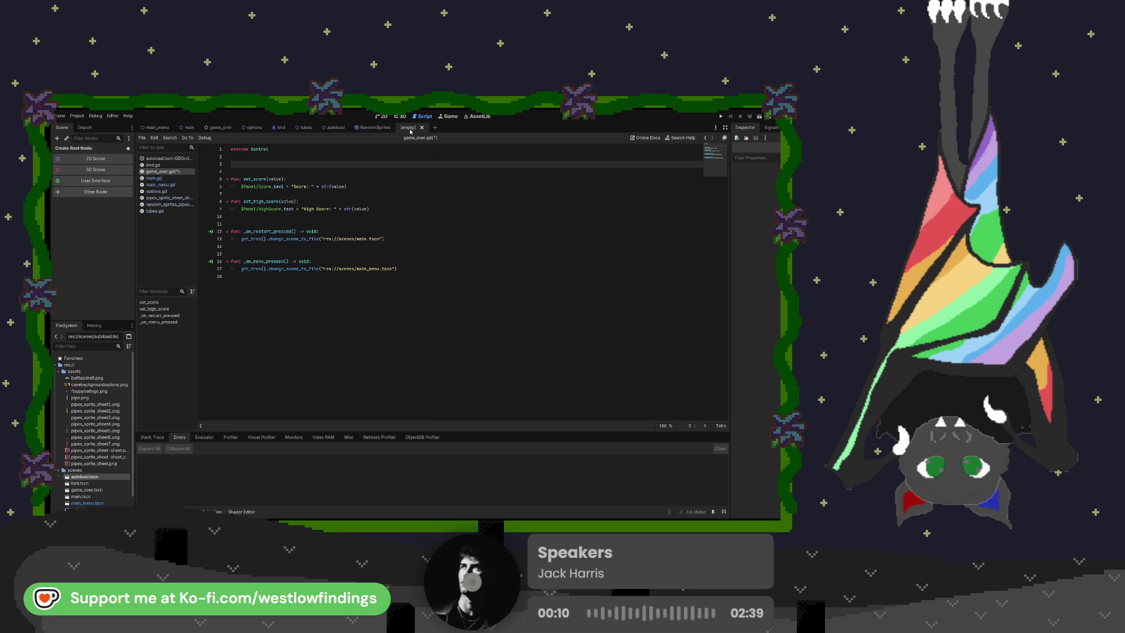
pyautogui.click(79, 158)
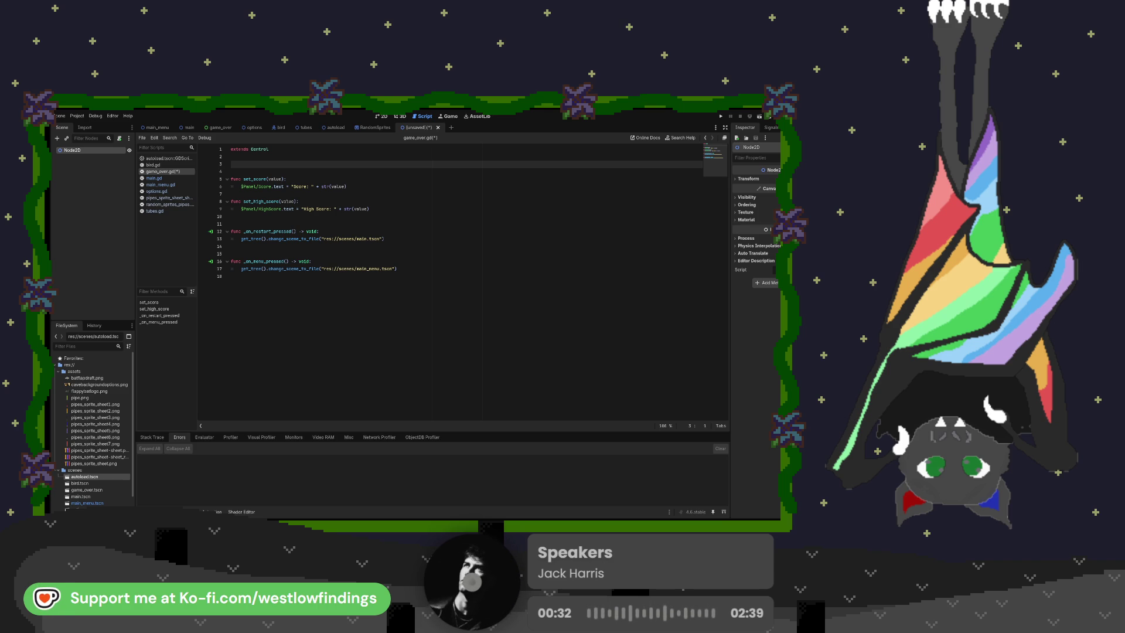
pyautogui.click(438, 127)
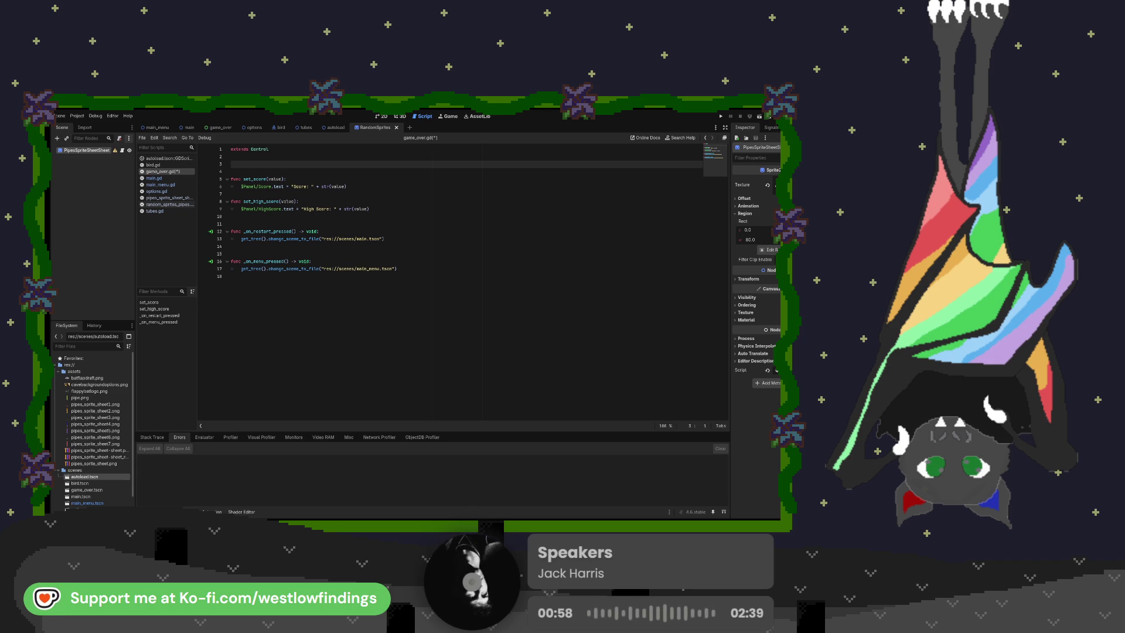
pyautogui.click(218, 127)
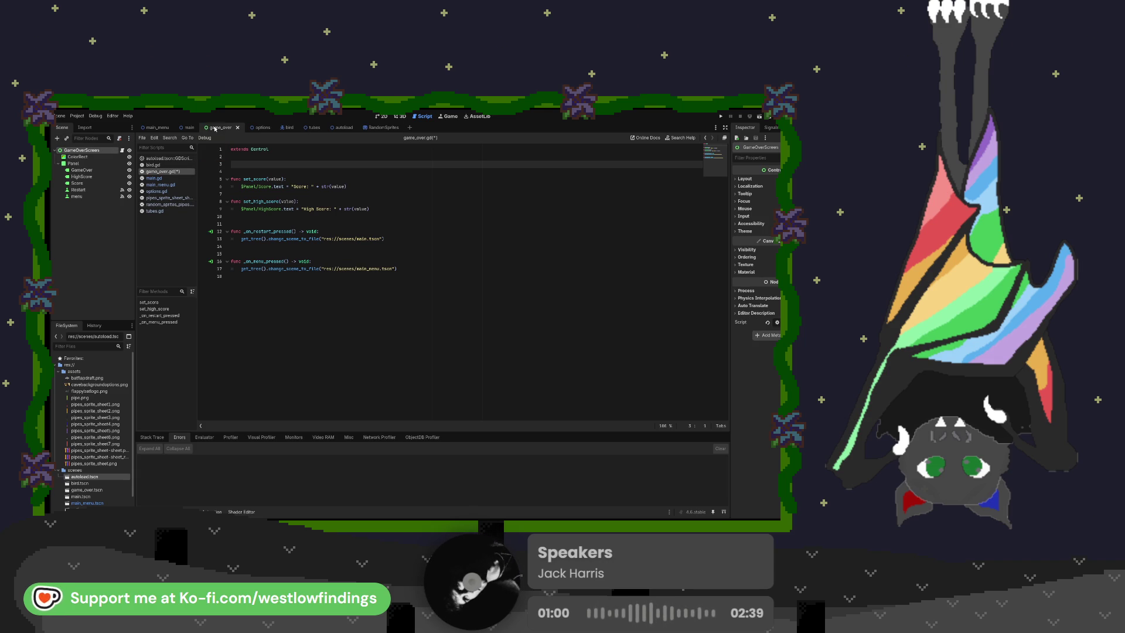
pyautogui.click(122, 151)
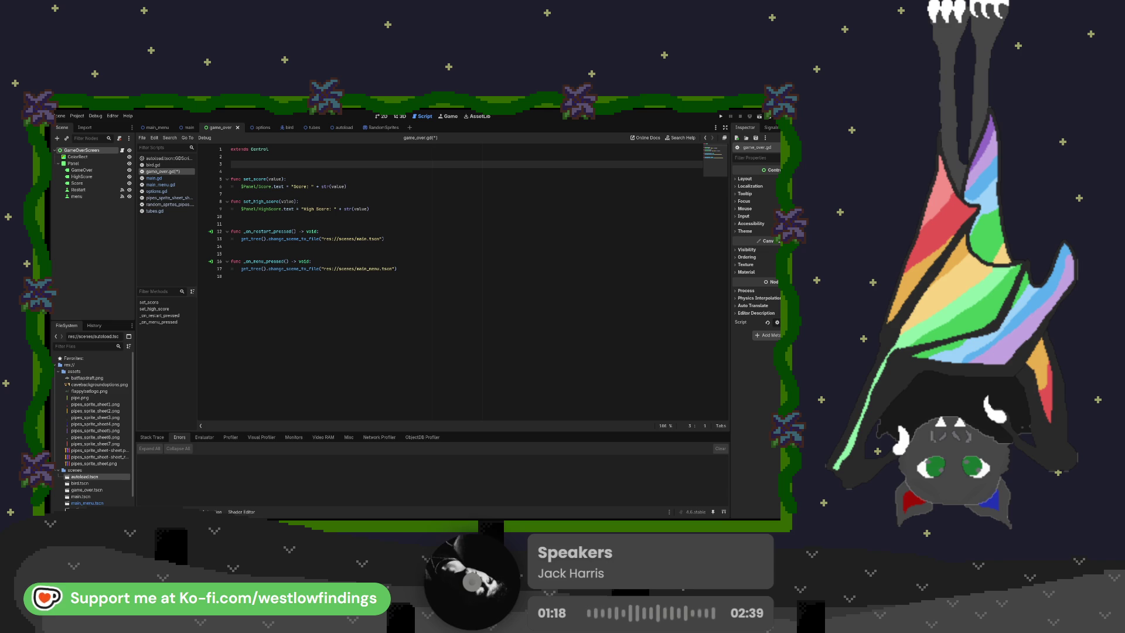
# Step: Open saveload.gd from the scripts folder and delete its template _ready and _process functions
pyautogui.scroll(-2, 94, 437)
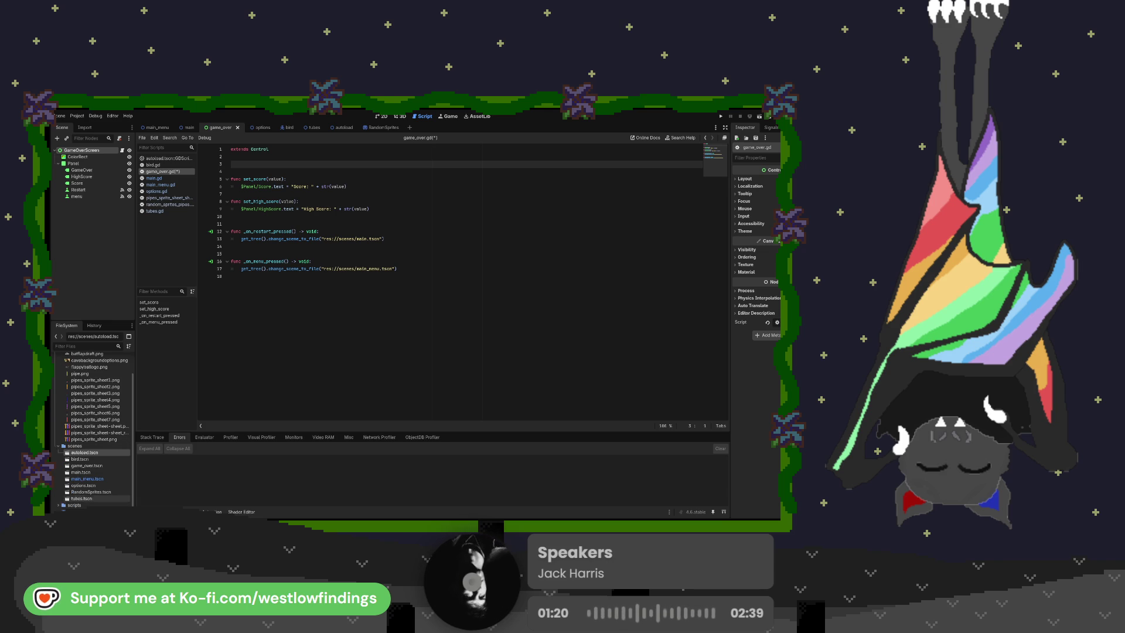
pyautogui.click(84, 505)
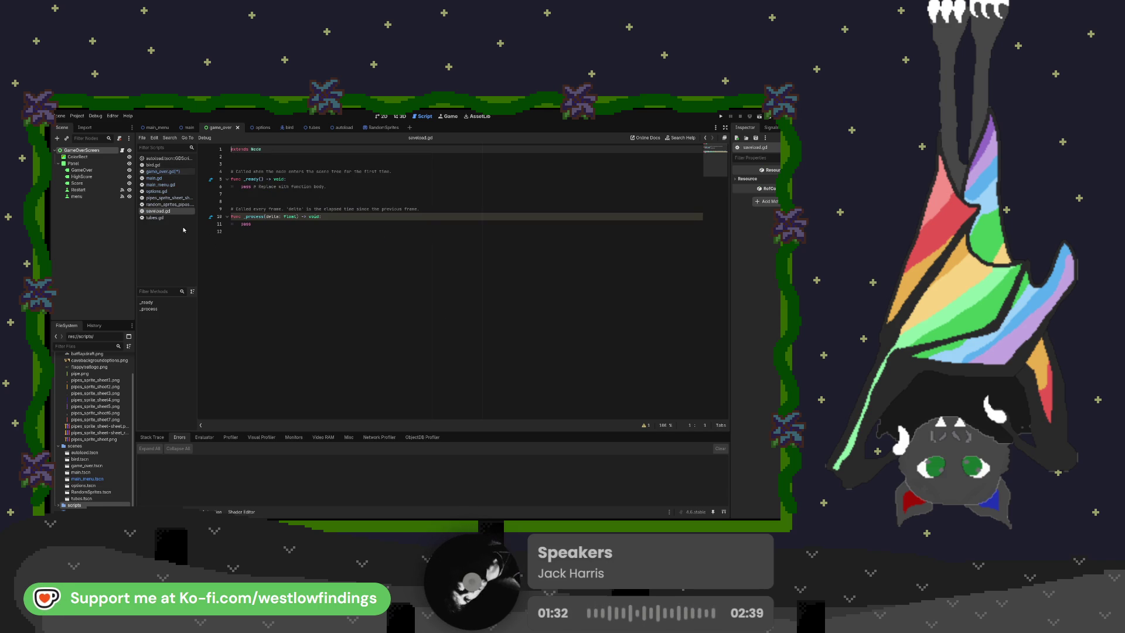
pyautogui.click(178, 172)
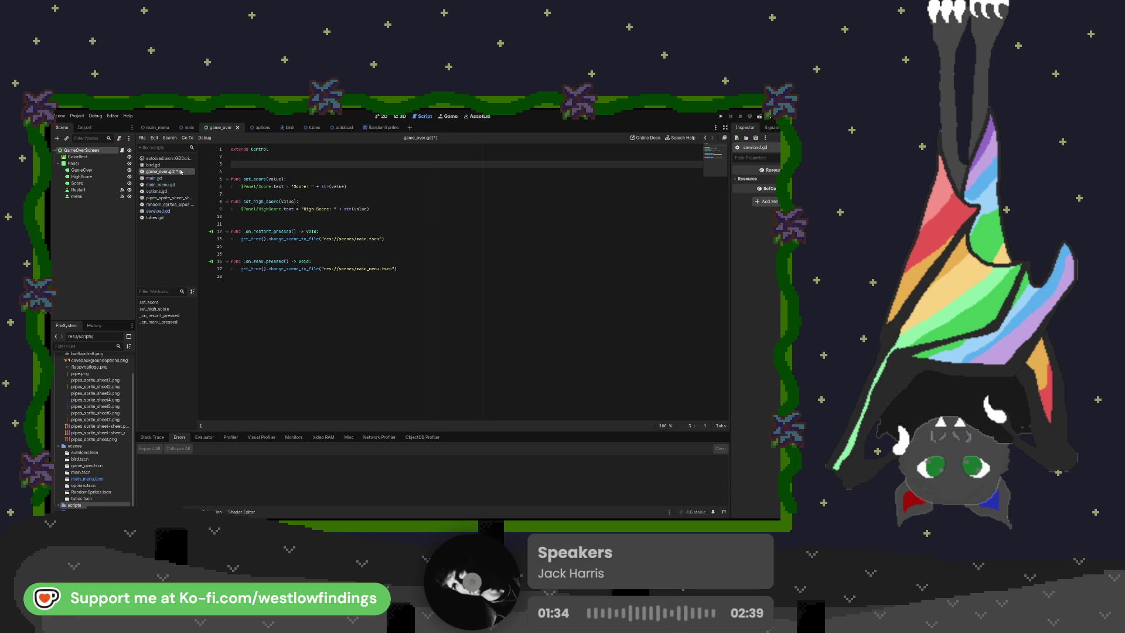
pyautogui.click(175, 211)
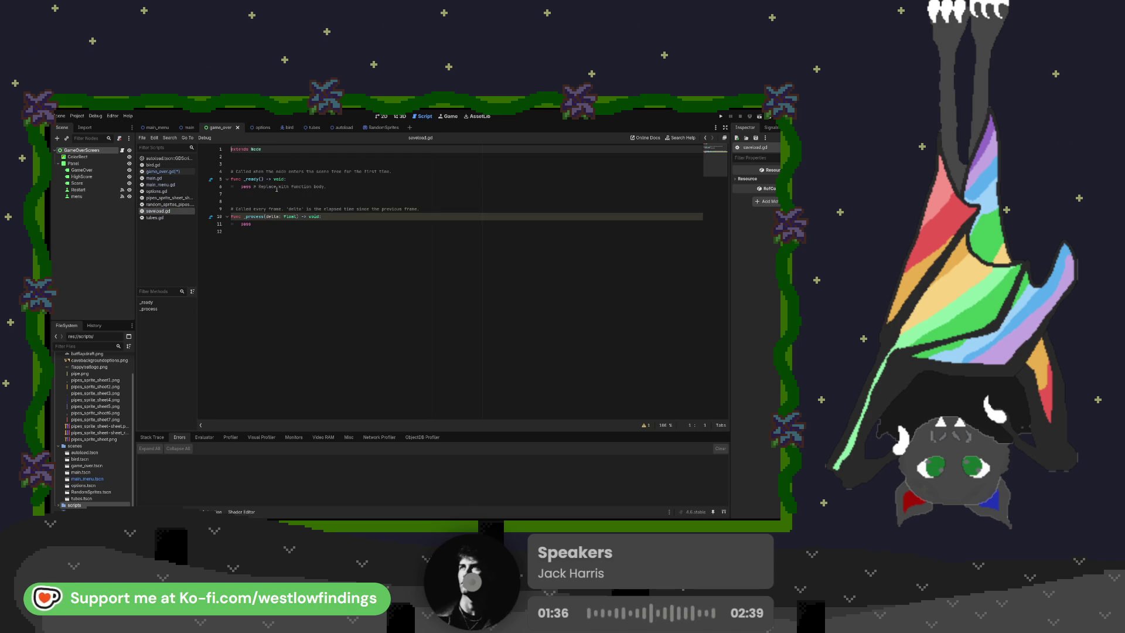
pyautogui.moveTo(253, 223); pyautogui.dragTo(222, 168)
pyautogui.press('BackSpace')
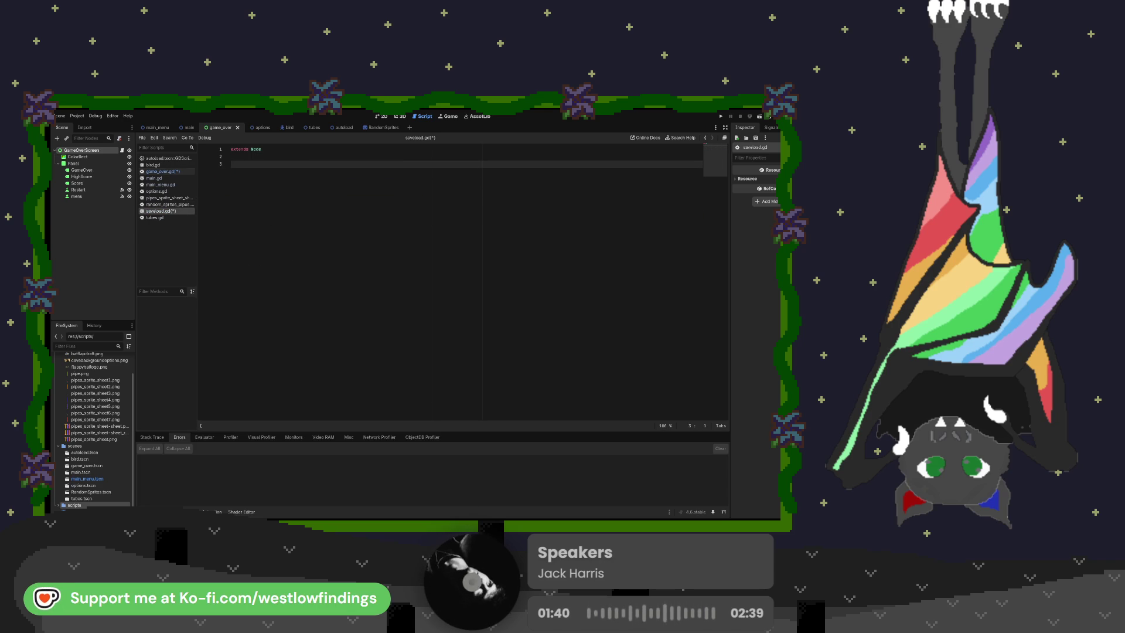
# Step: Write func save_score(): with a body line starting var file = FileAccess
pyautogui.write('func ')
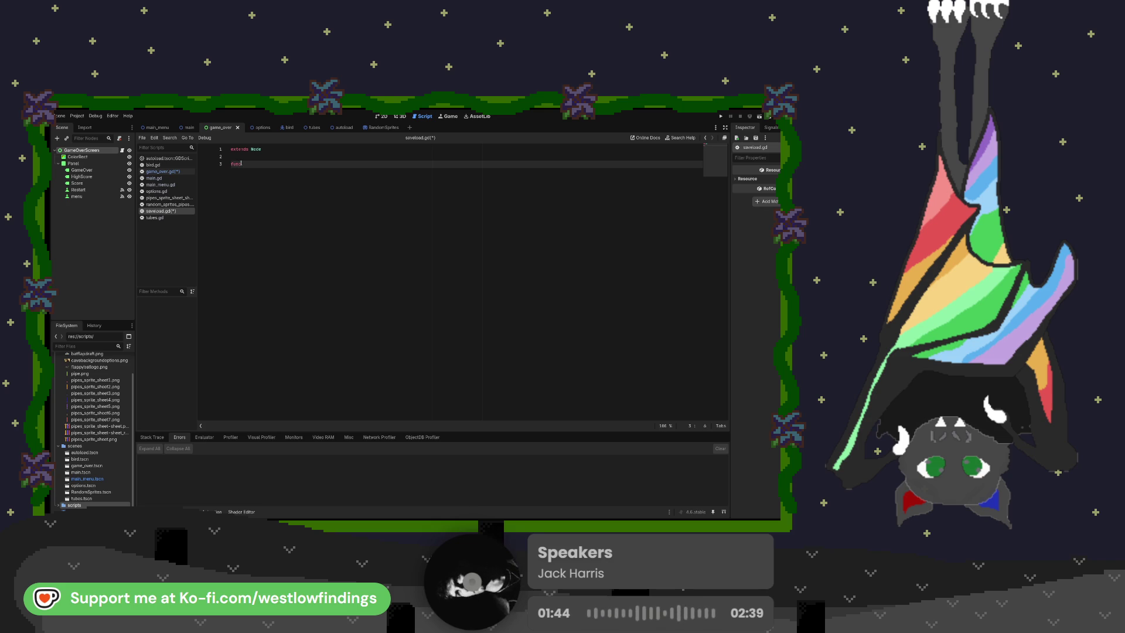
pyautogui.write('save_da')
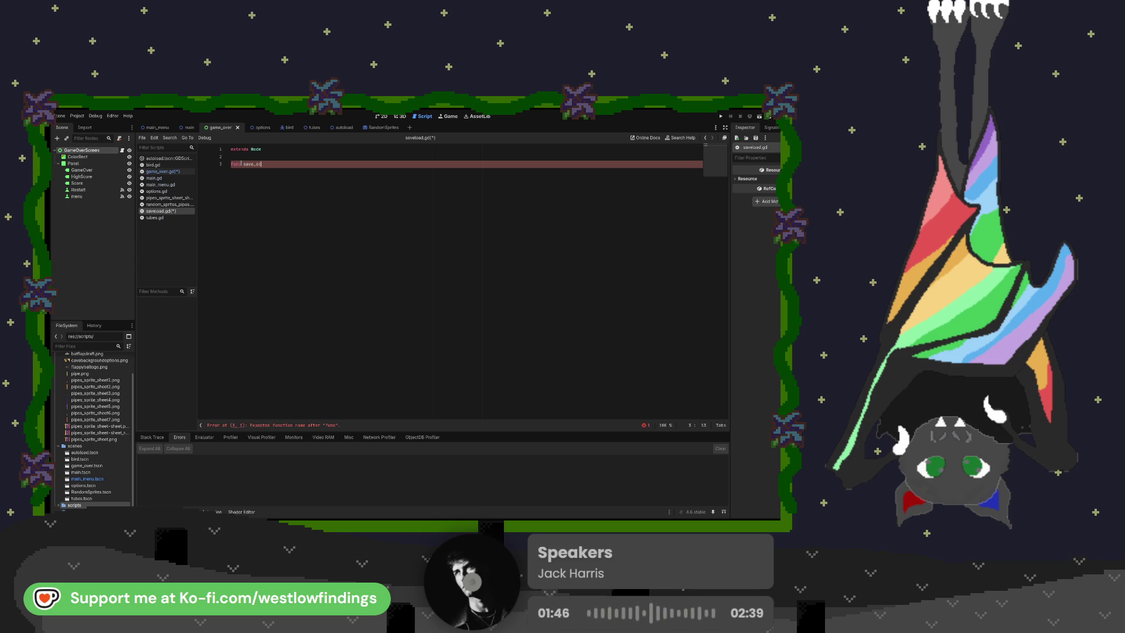
pyautogui.write('()')
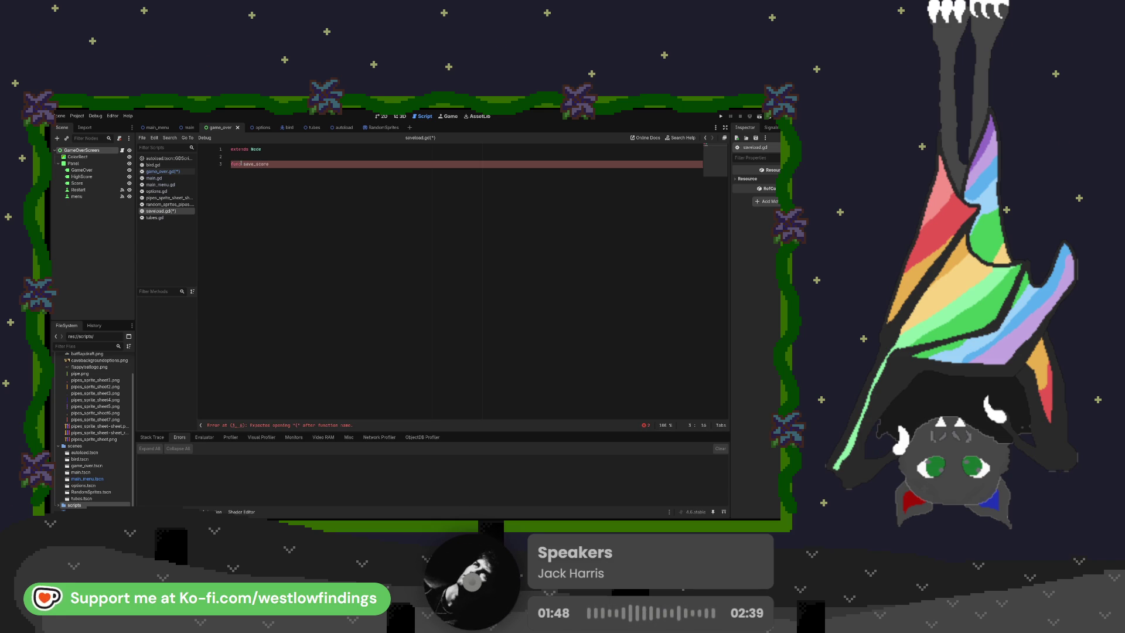
pyautogui.write(':')
pyautogui.press('Return')
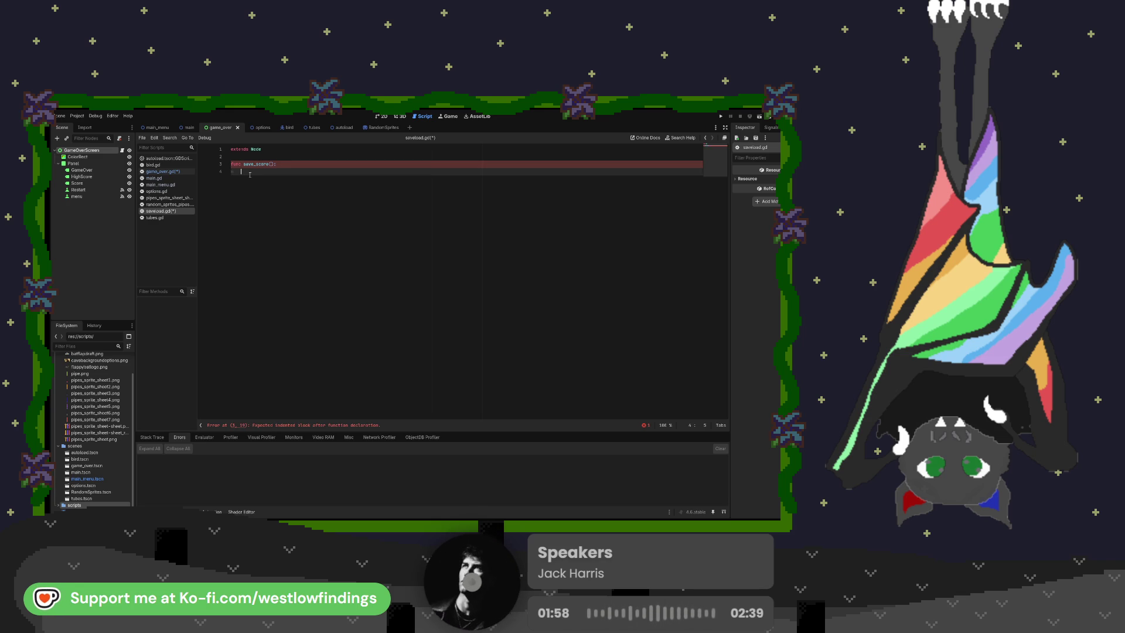
pyautogui.write('var file')
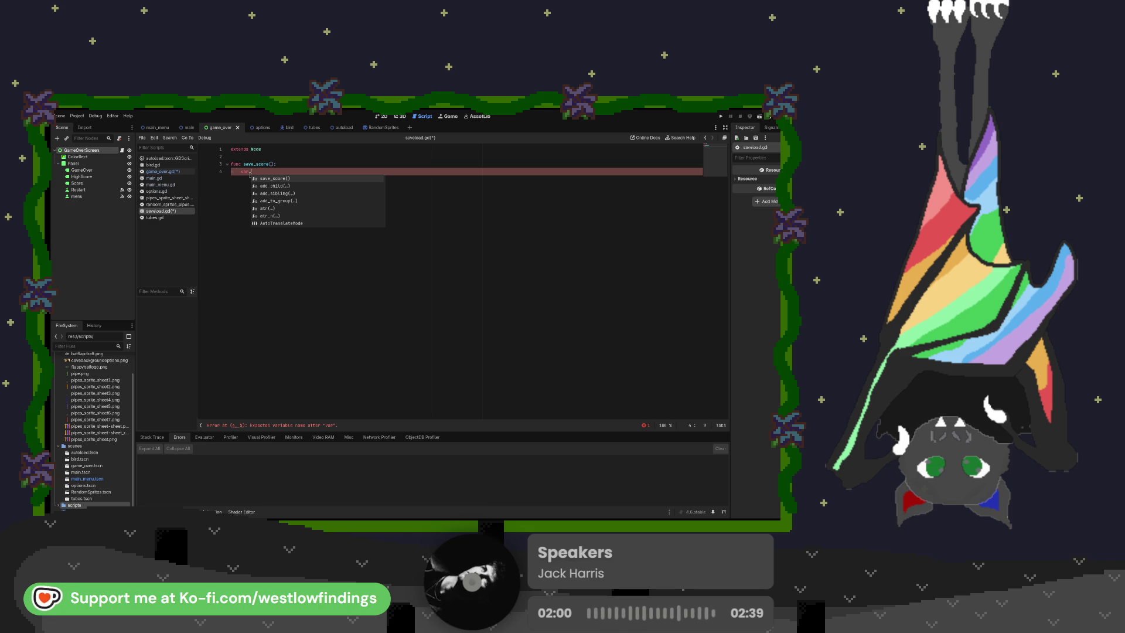
pyautogui.press('Escape')
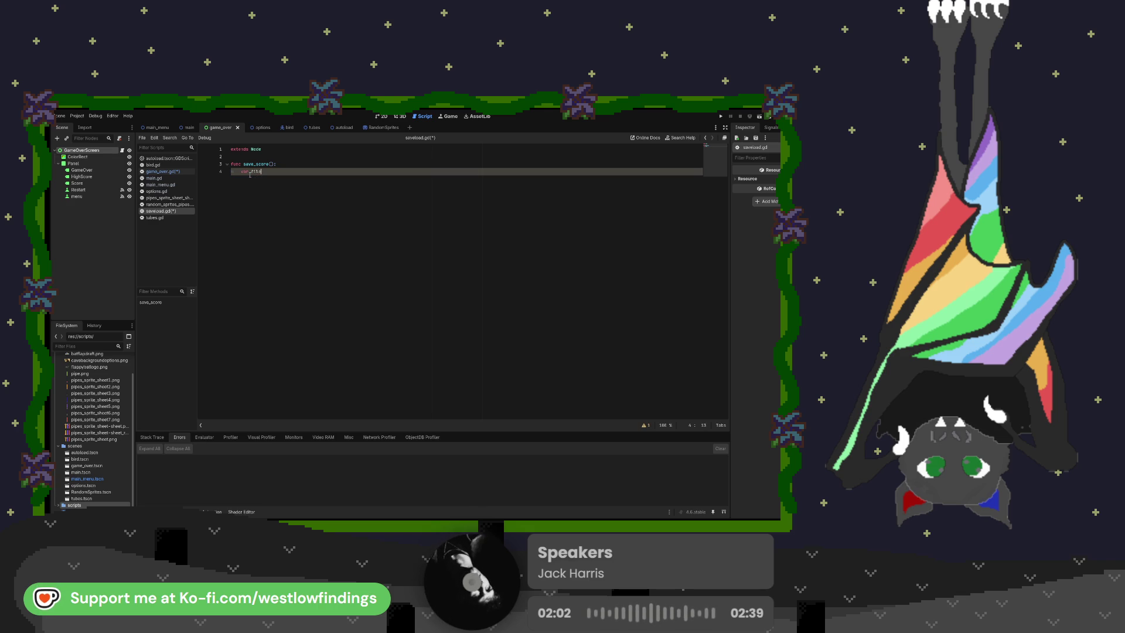
pyautogui.write('= fileAccess')
pyautogui.press('Return')
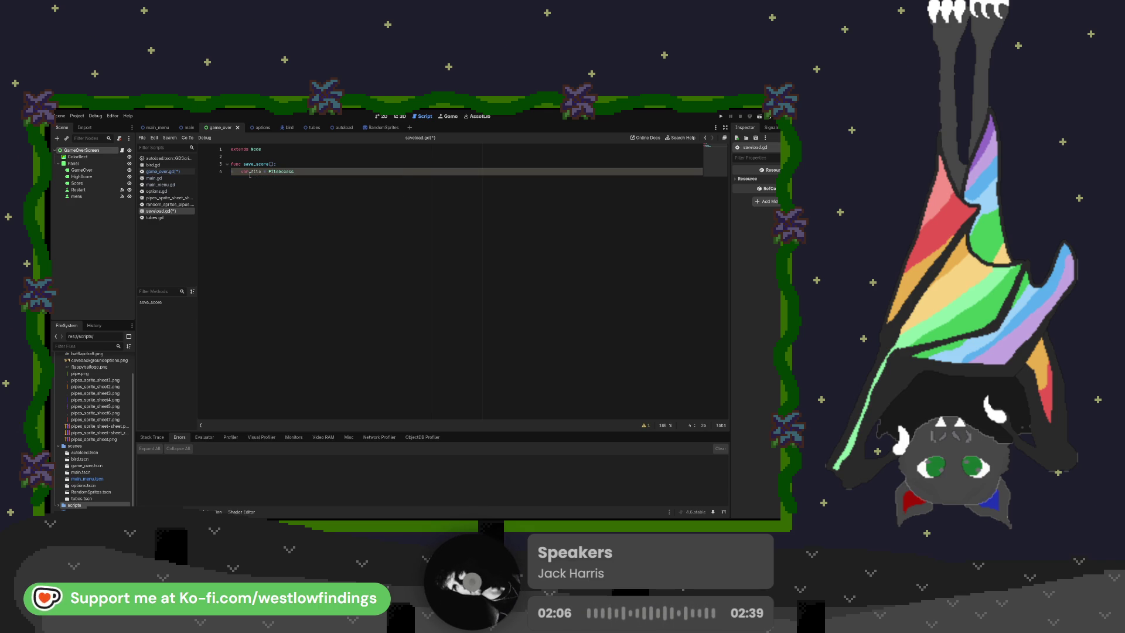
# Step: Complete the line as FileAccess.open(SAVEFILE, FileAccess.WRITE_READ)
pyautogui.write('.open()')
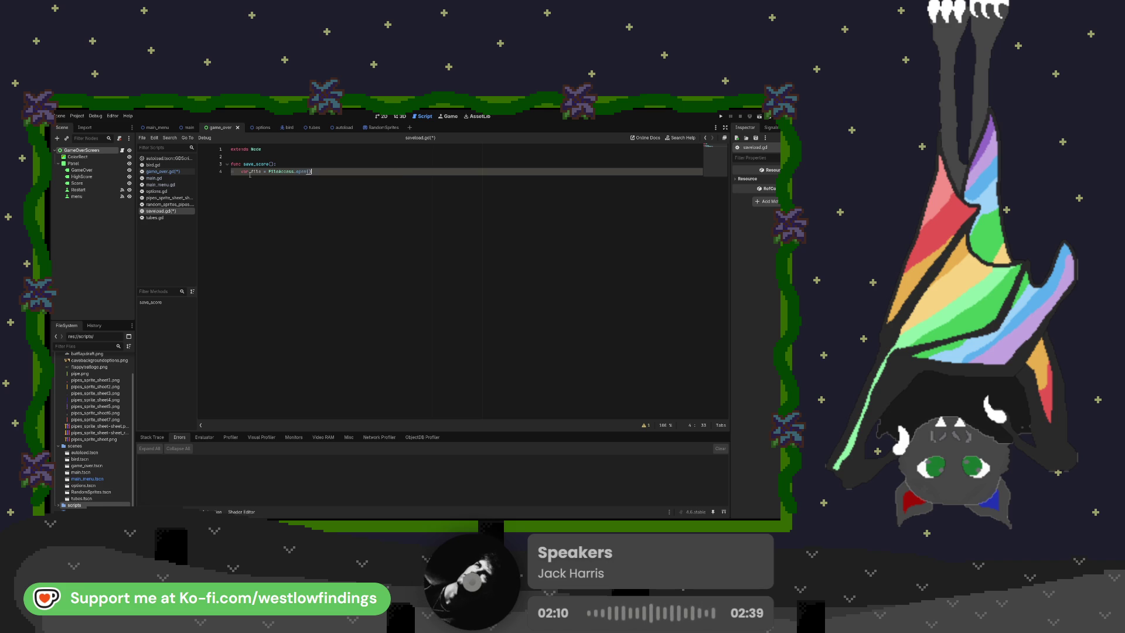
pyautogui.write('ved')
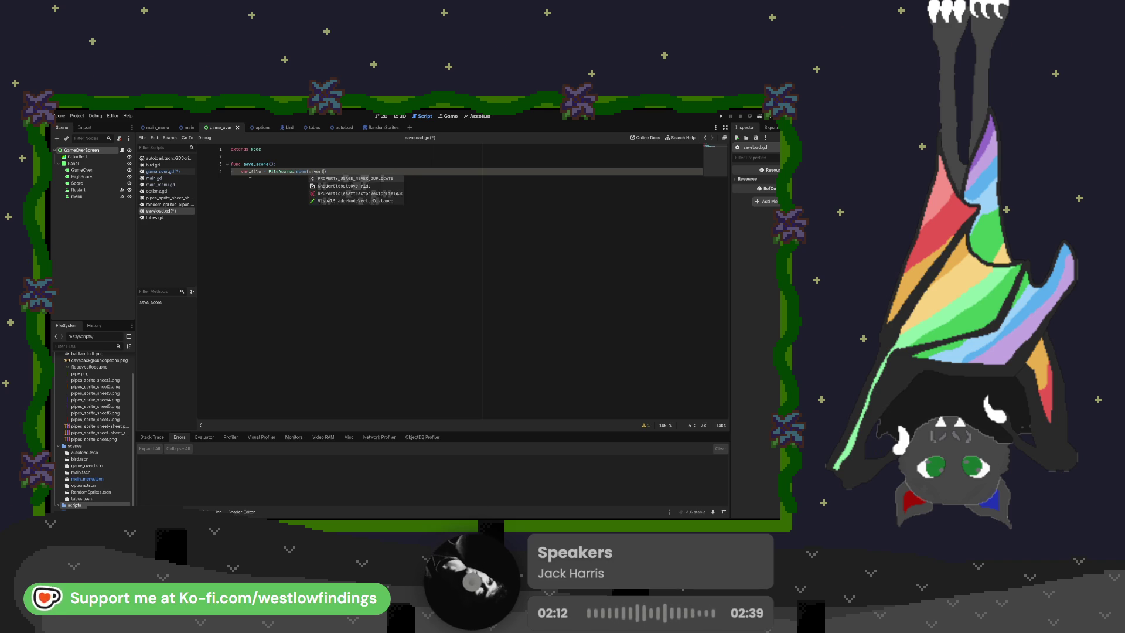
pyautogui.write('file')
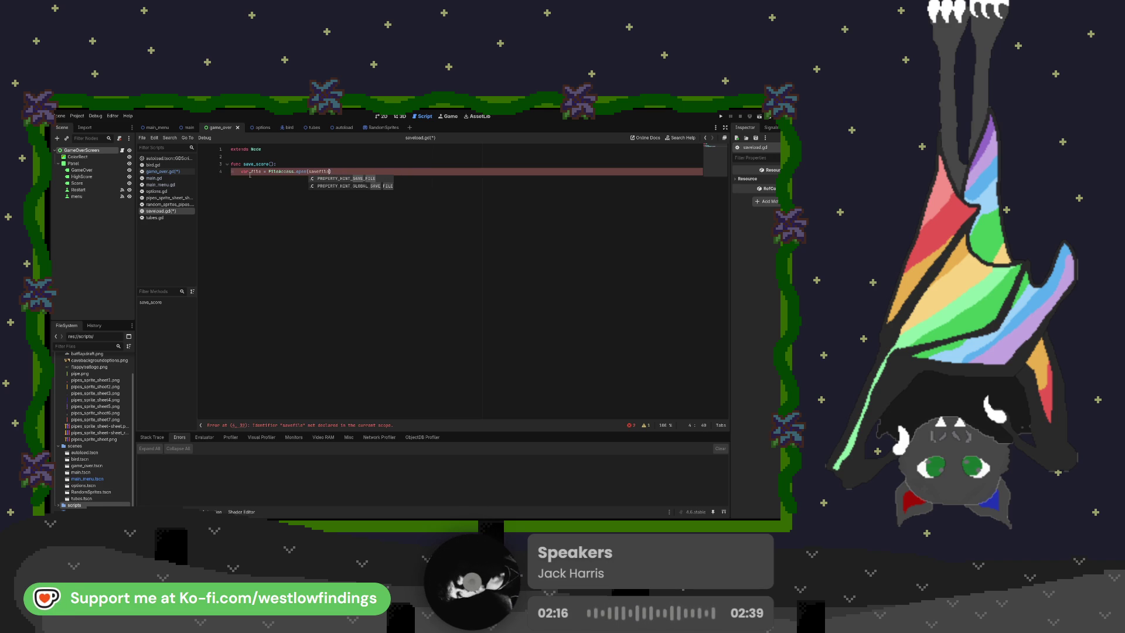
pyautogui.press('BackSpace')
pyautogui.press('BackSpace')
pyautogui.press('BackSpace')
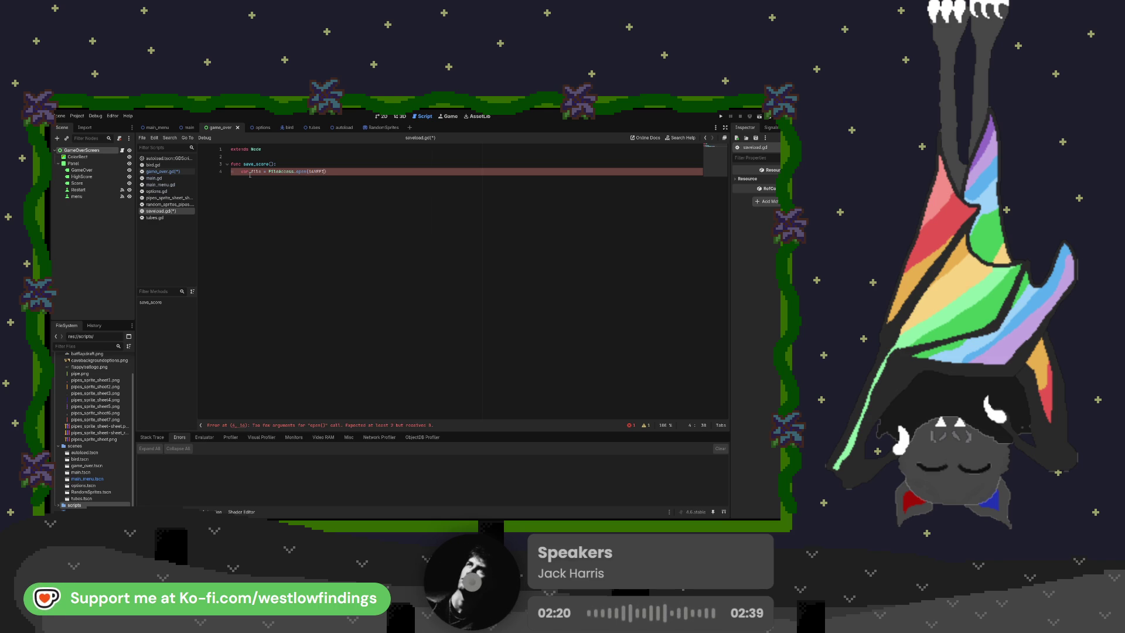
pyautogui.write('SAVEFILE')
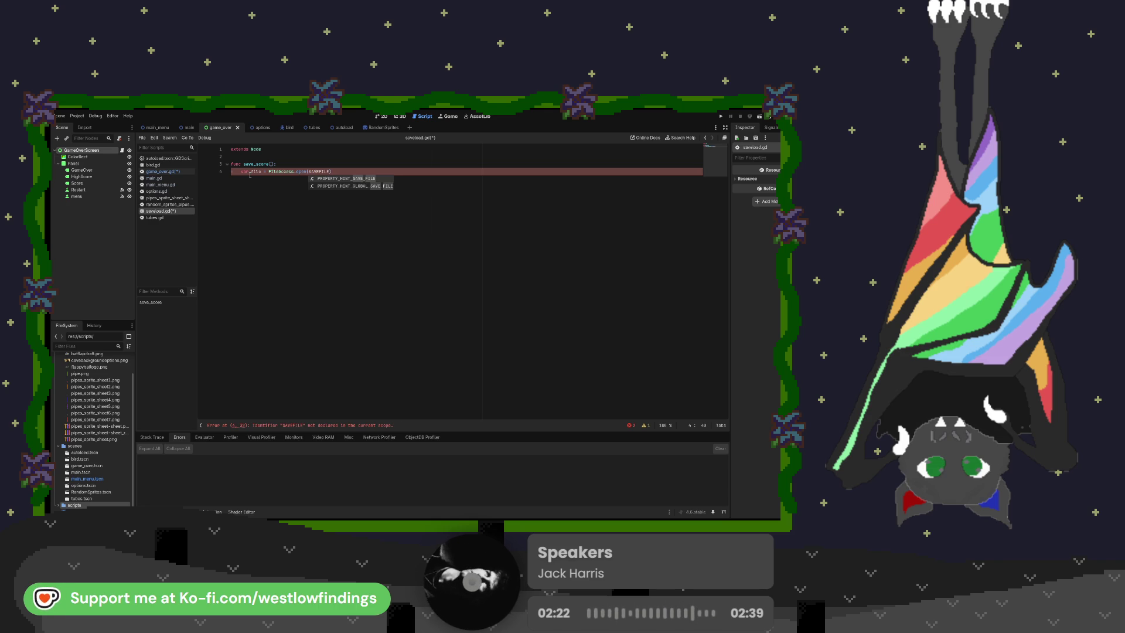
pyautogui.write(',')
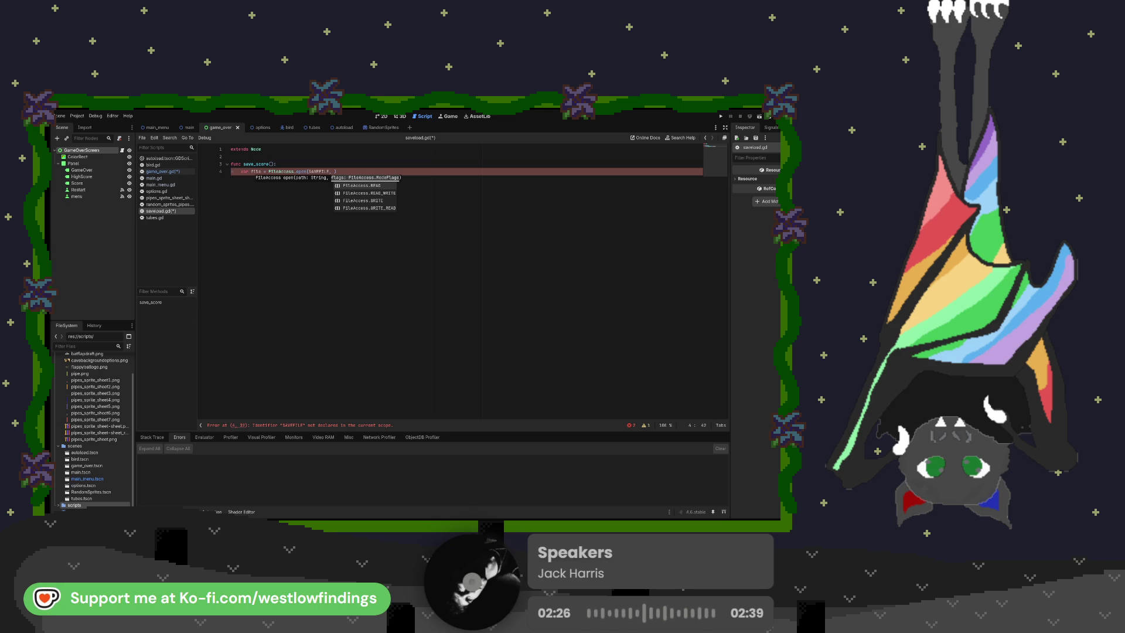
pyautogui.press('Escape')
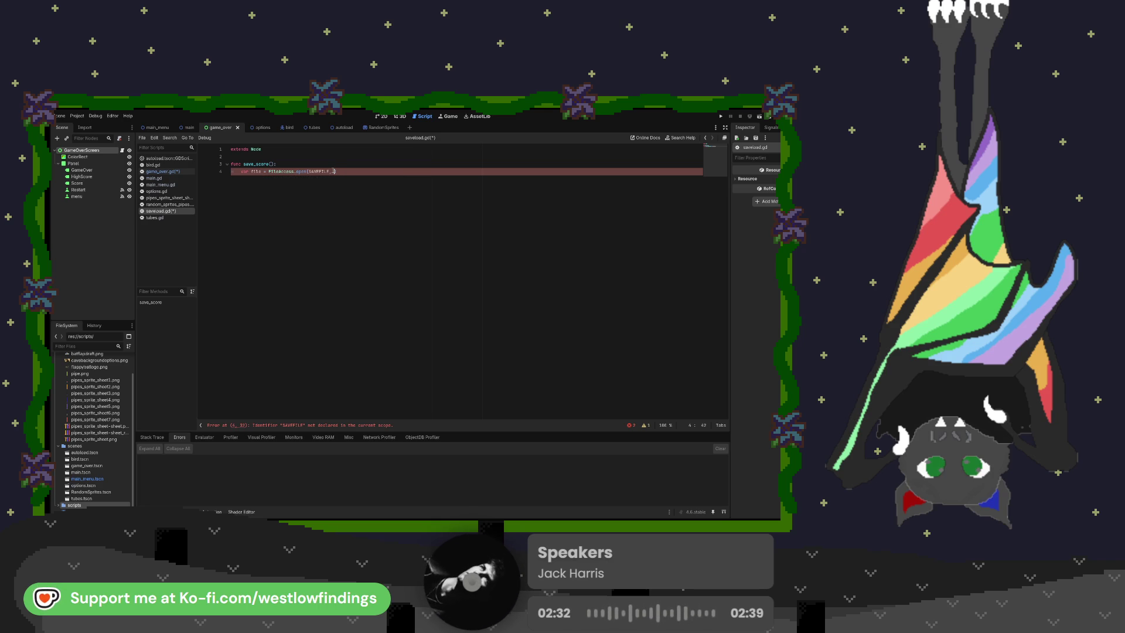
pyautogui.write('Fil')
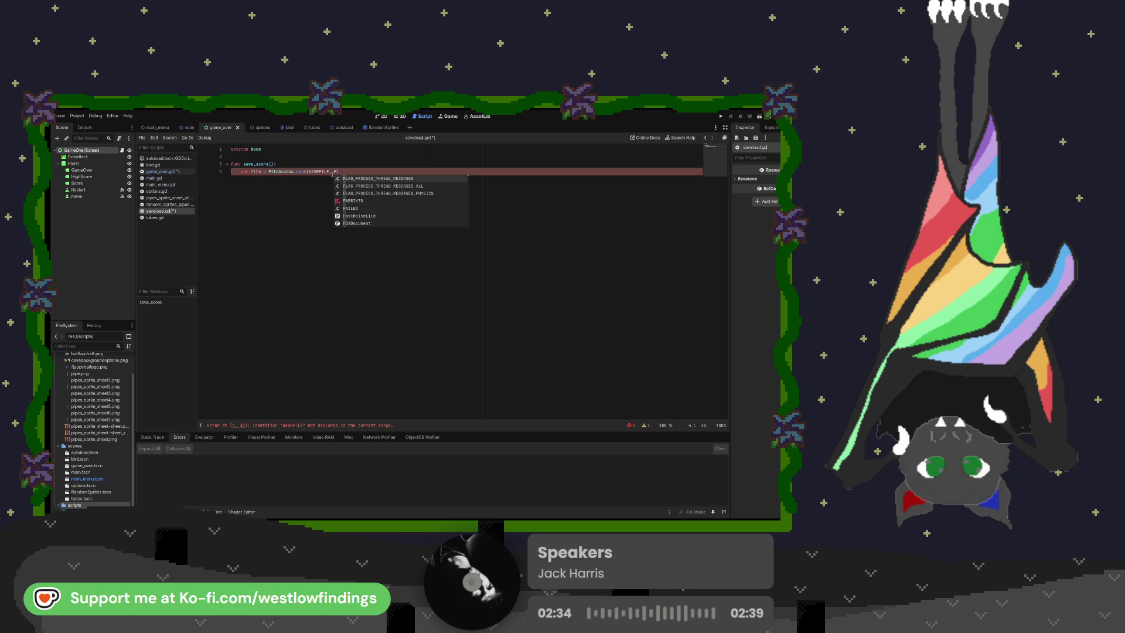
pyautogui.press('Return')
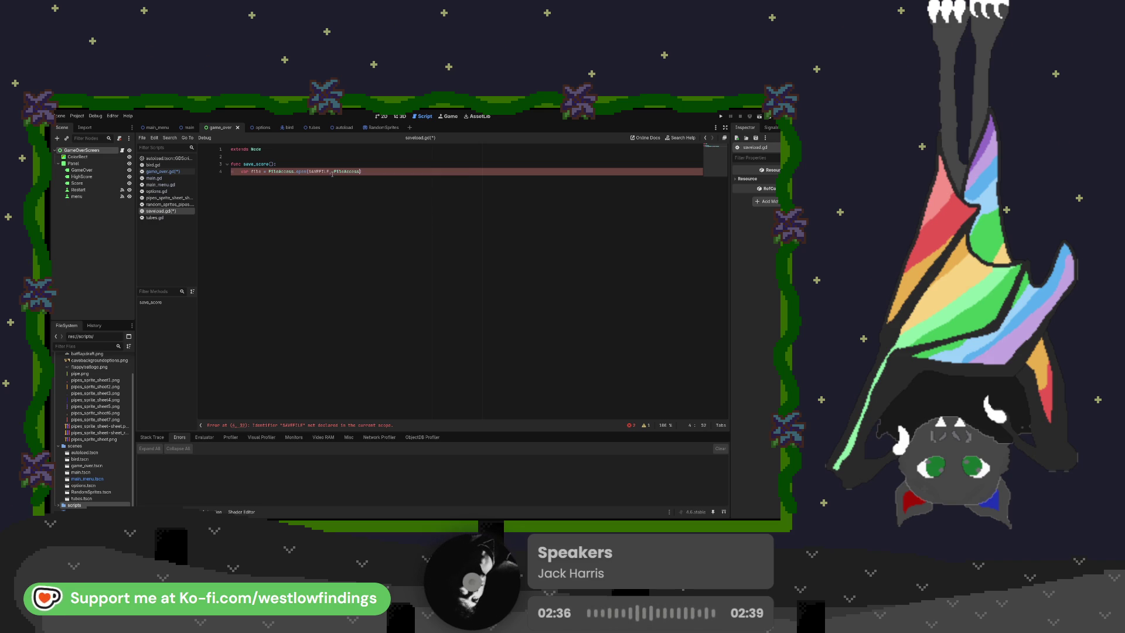
pyautogui.write('.Write')
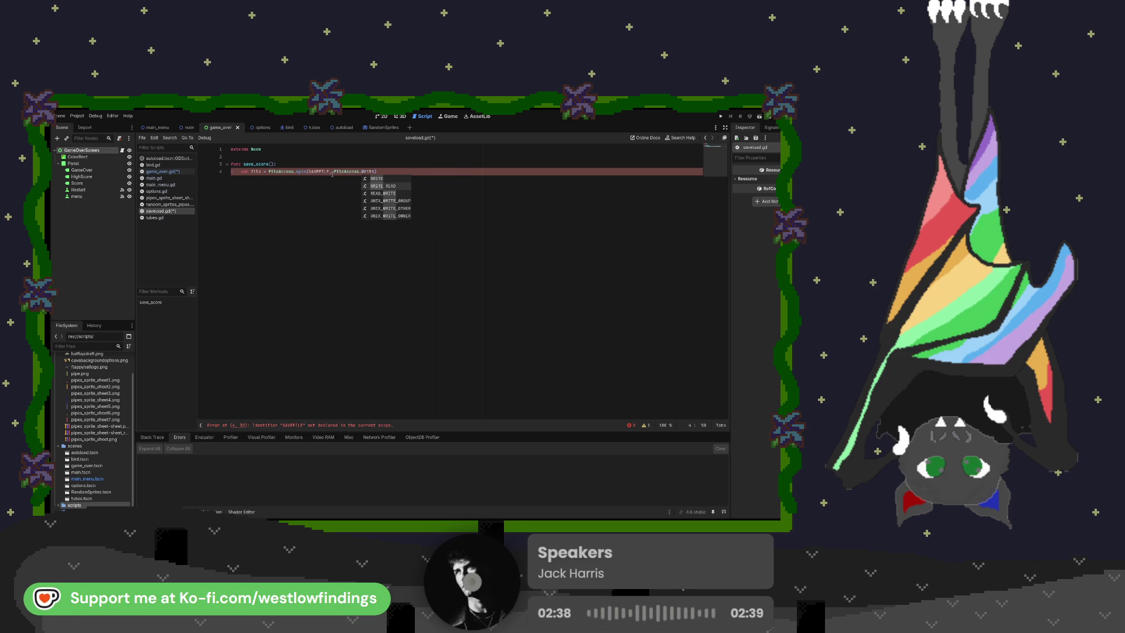
pyautogui.press('Down')
pyautogui.press('Return')
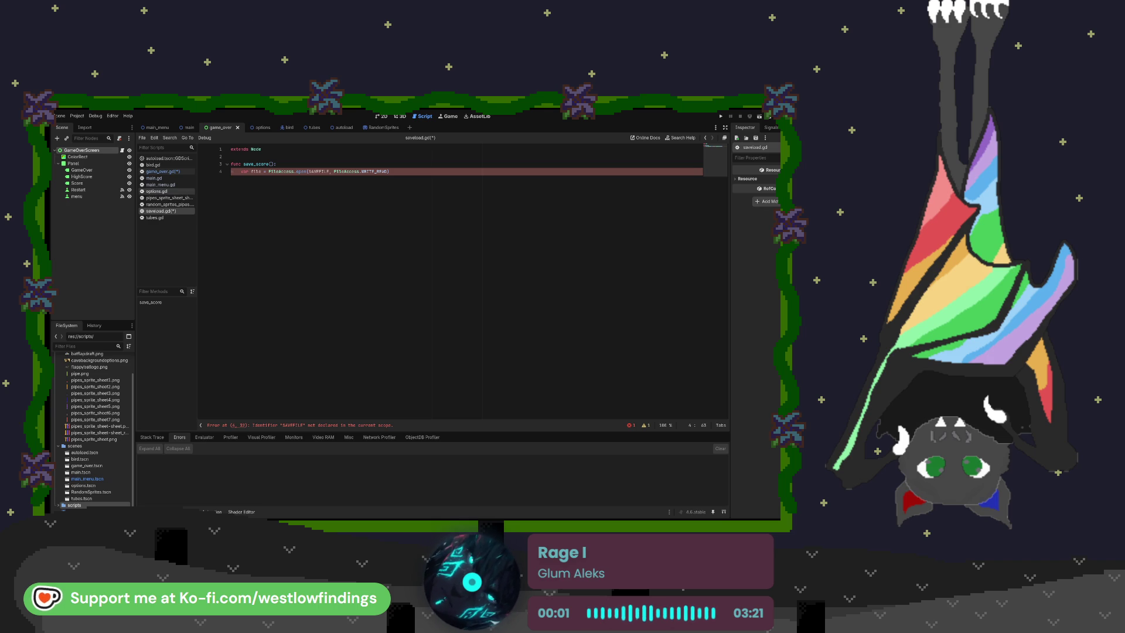
# Step: Add const SAVEFILE = "user://savefile.save" below extends Node
pyautogui.click(275, 157)
pyautogui.press('Return')
pyautogui.press('Return')
pyautogui.press('Up')
pyautogui.write('const SAVEFILE')
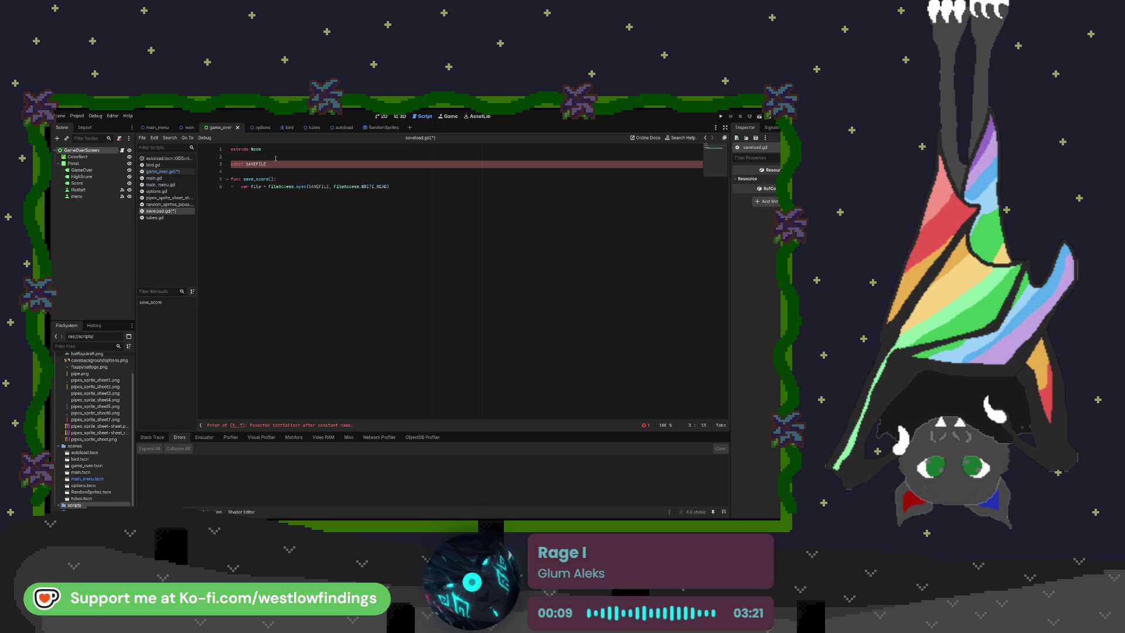
pyautogui.write('= "ud')
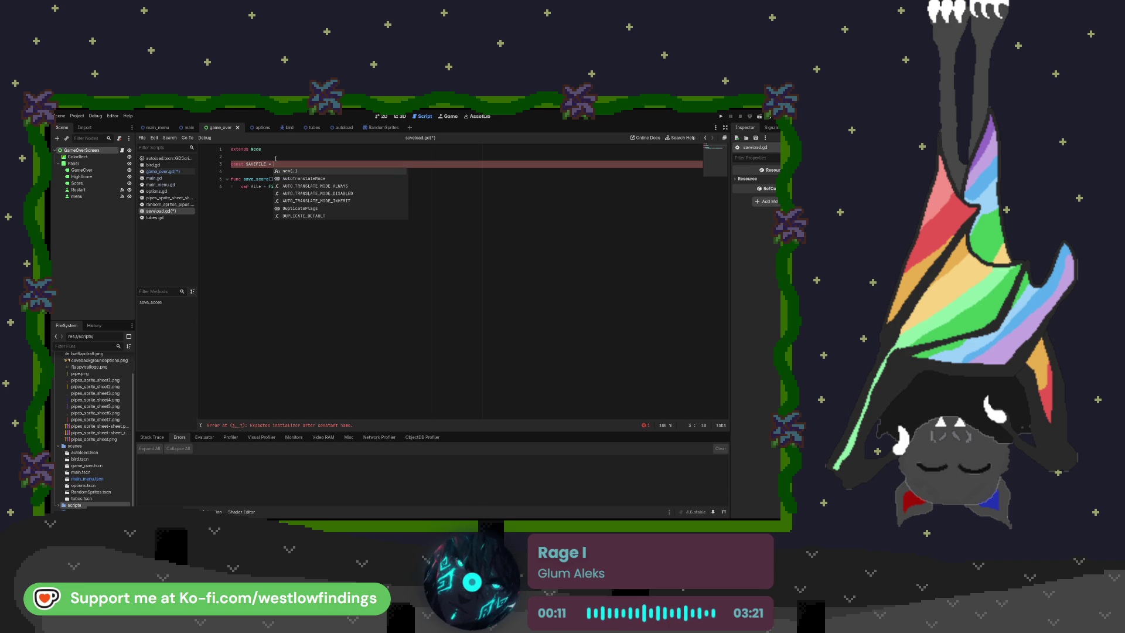
pyautogui.write('er')
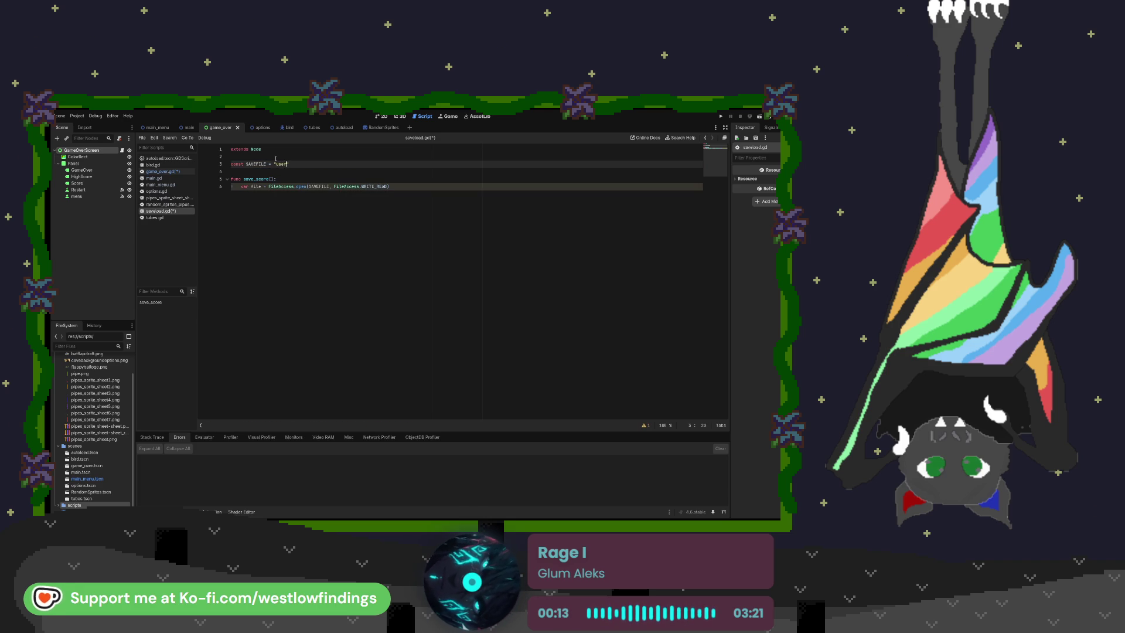
pyautogui.write('//savefil')
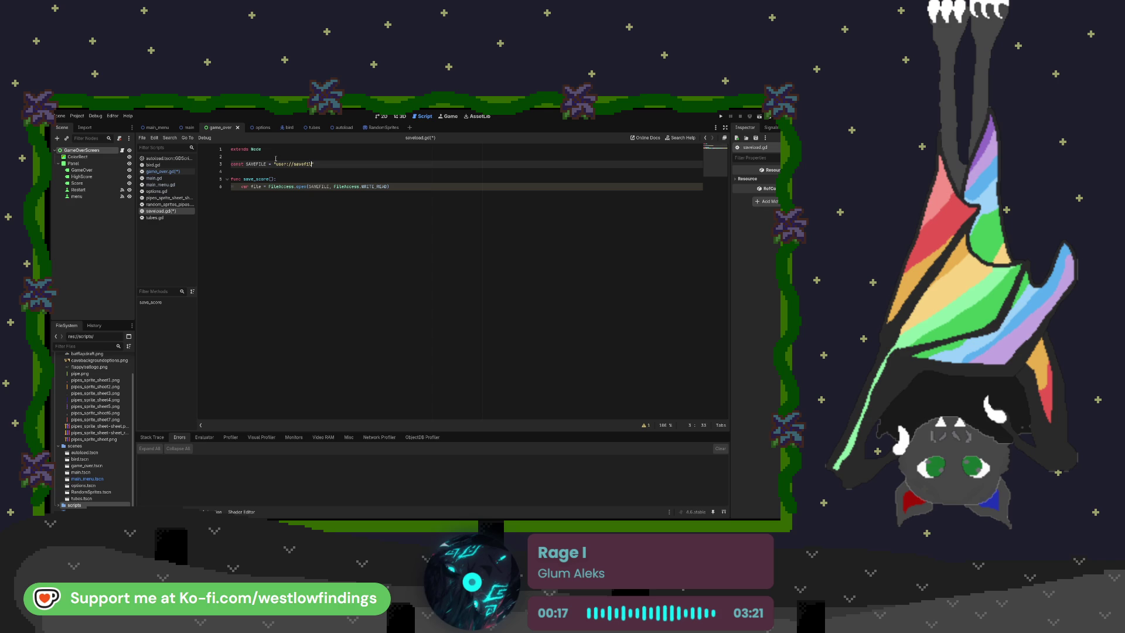
pyautogui.write('.save')
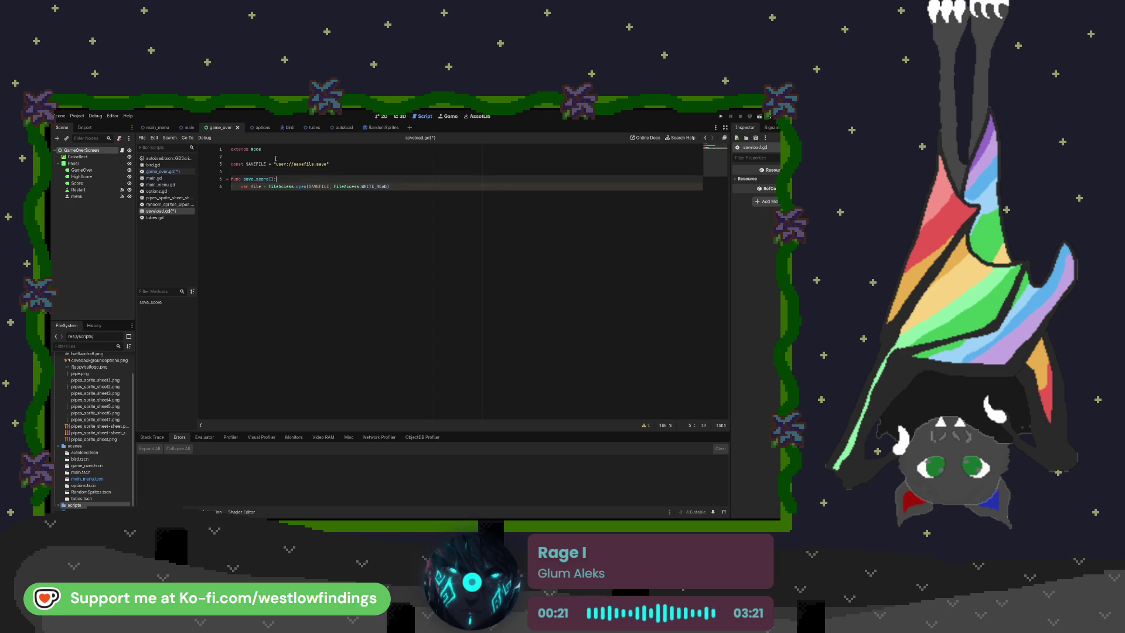
# Step: Add a file.store_32() call inside save_score
pyautogui.press('Return')
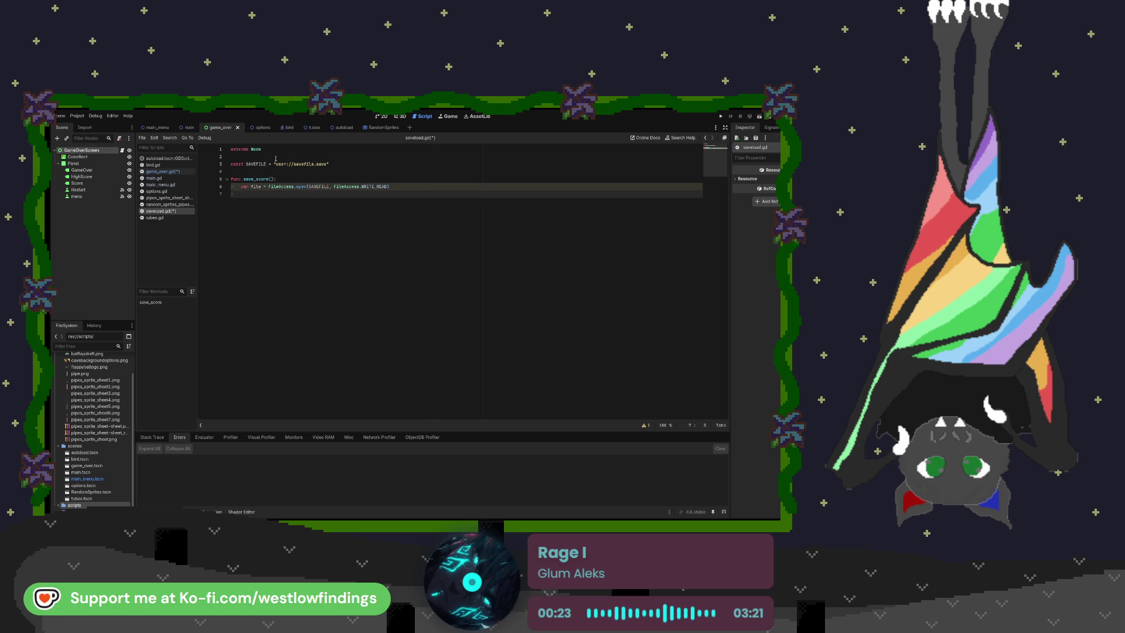
pyautogui.write('e.st')
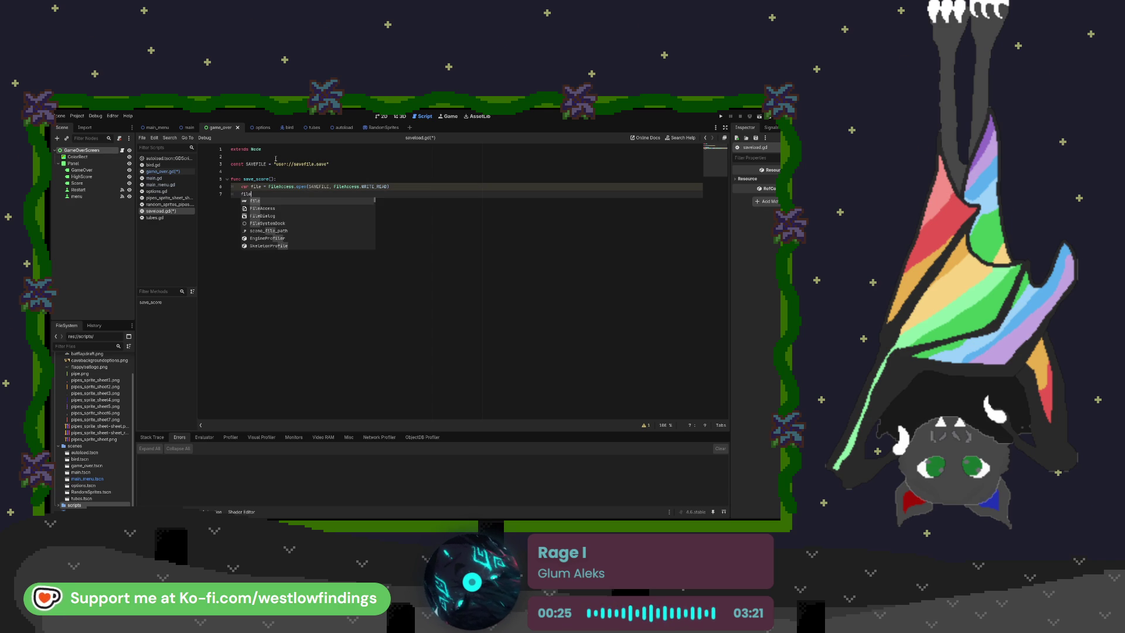
pyautogui.write('ore')
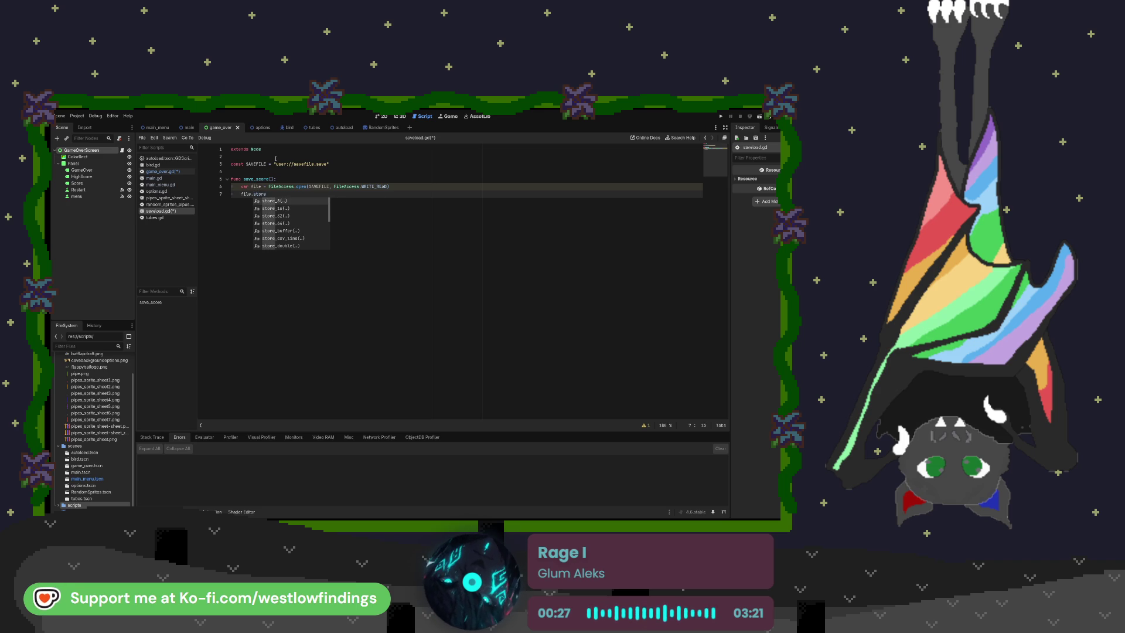
pyautogui.press('Down')
pyautogui.press('Down')
pyautogui.press('Return')
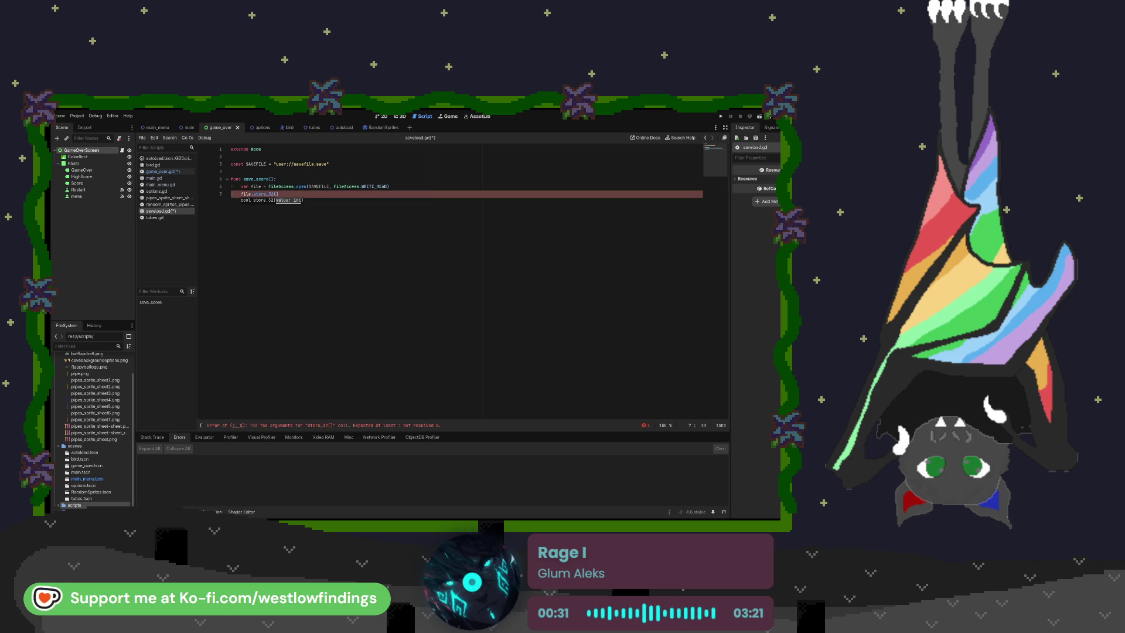
# Step: Declare var highest_record = 0 below the SAVEFILE constant
pyautogui.click(276, 172)
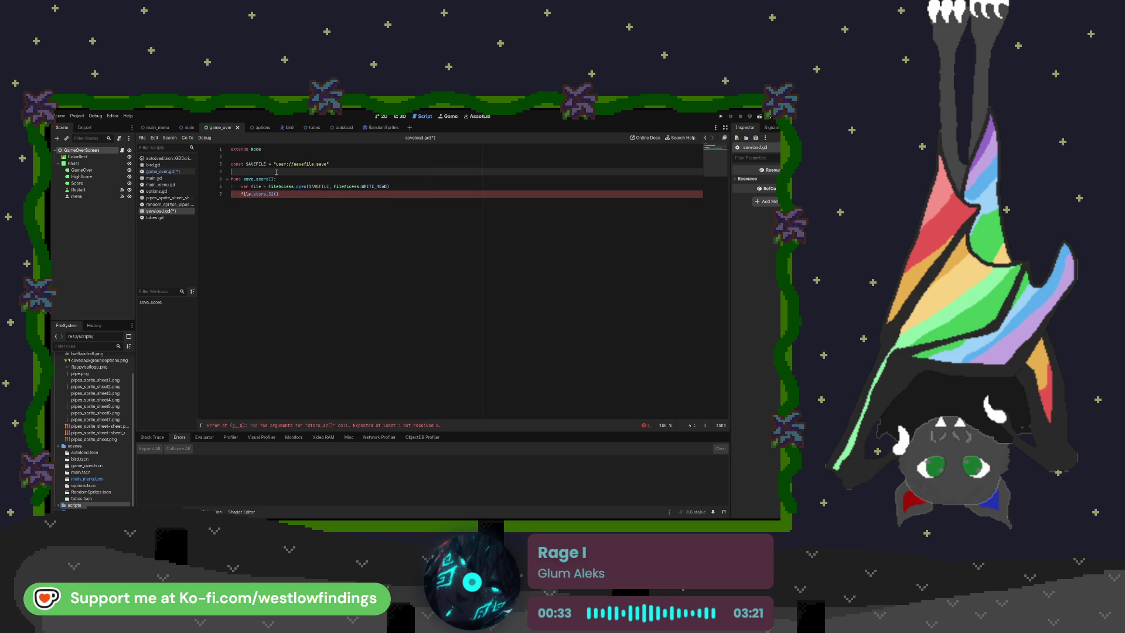
pyautogui.press('Return')
pyautogui.press('Return')
pyautogui.press('Up')
pyautogui.write('ar highest_record ')
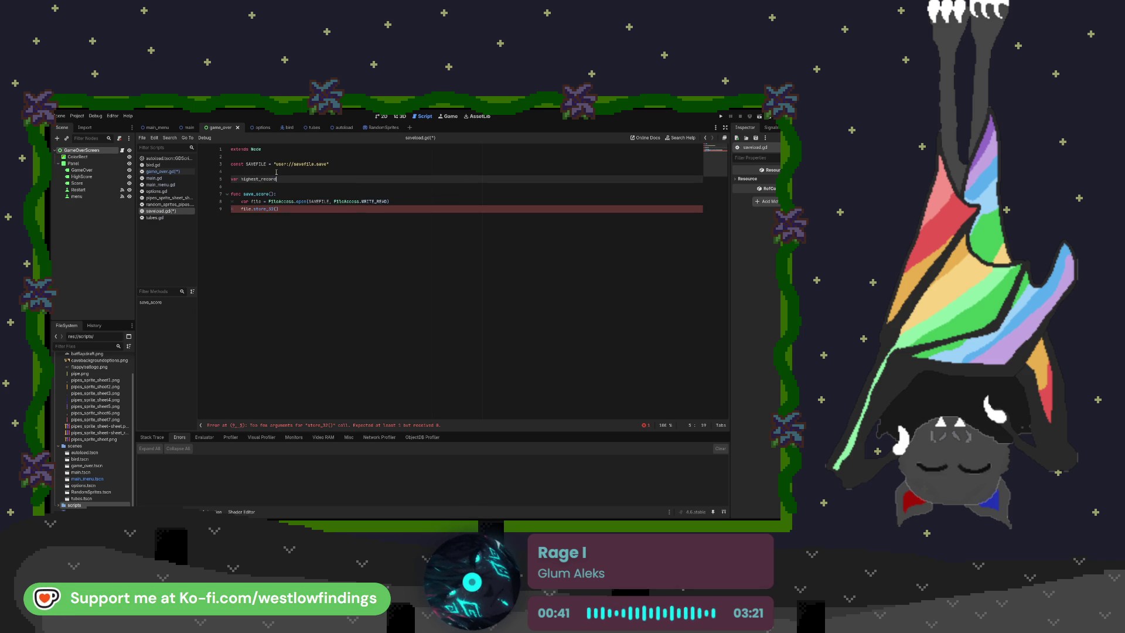
pyautogui.write('= 0')
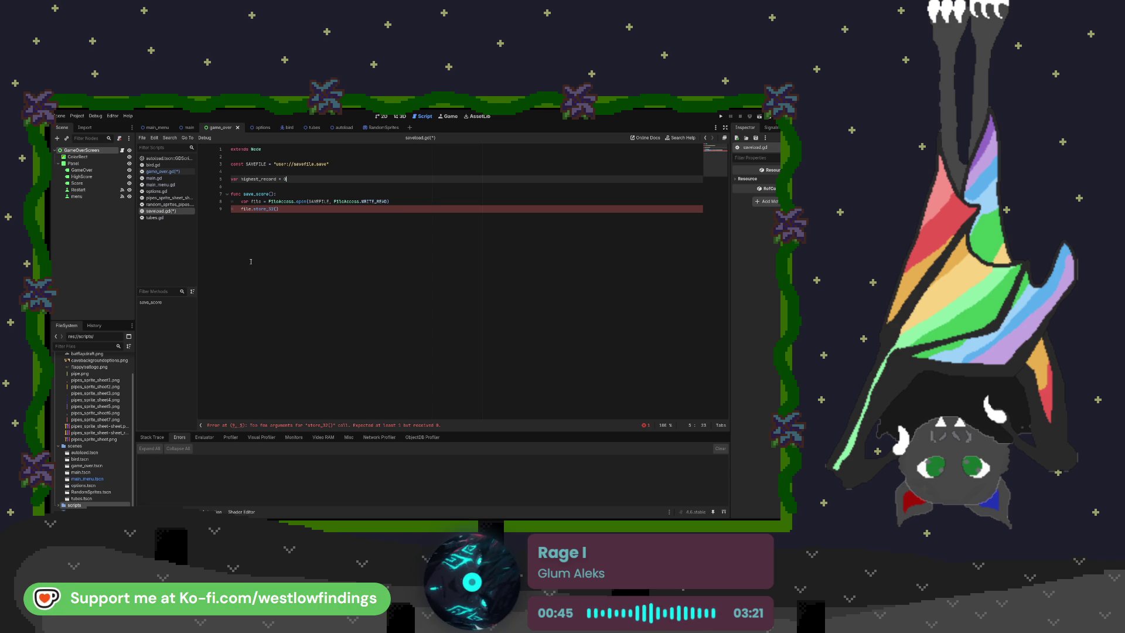
# Step: Copy the save_score function and paste a duplicate below it
pyautogui.click(281, 210)
pyautogui.hotkey('shift', 'Up')
pyautogui.hotkey('shift', 'Up')
pyautogui.hotkey('shift', 'Home')
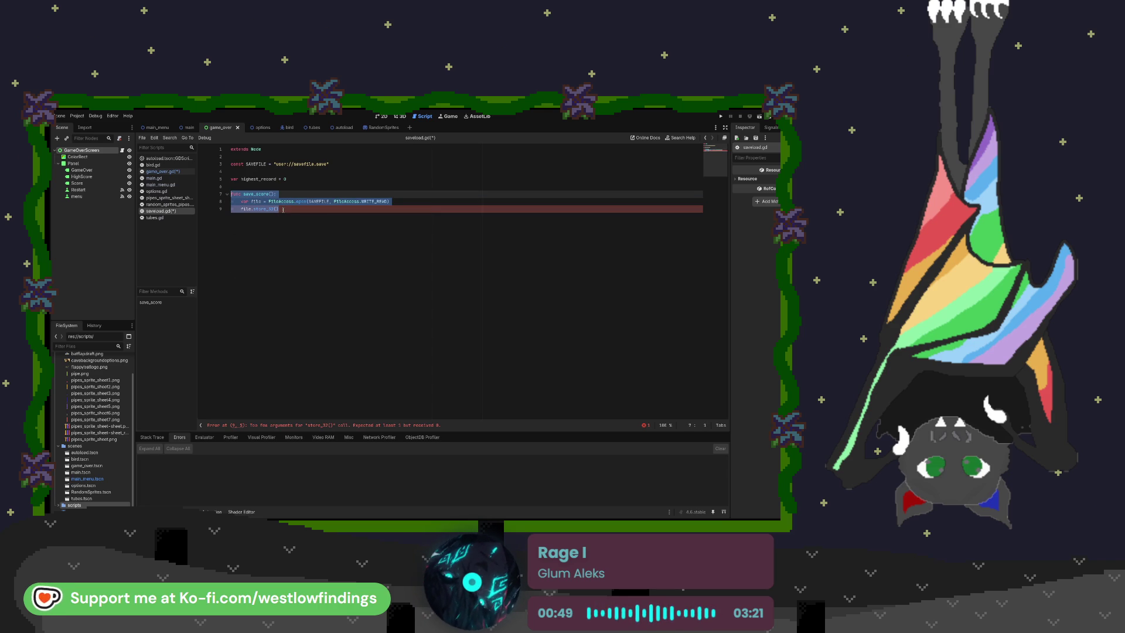
pyautogui.click(281, 210)
pyautogui.press('Return')
pyautogui.press('Return')
pyautogui.press('BackSpace')
pyautogui.press('BackSpace')
pyautogui.press('Return')
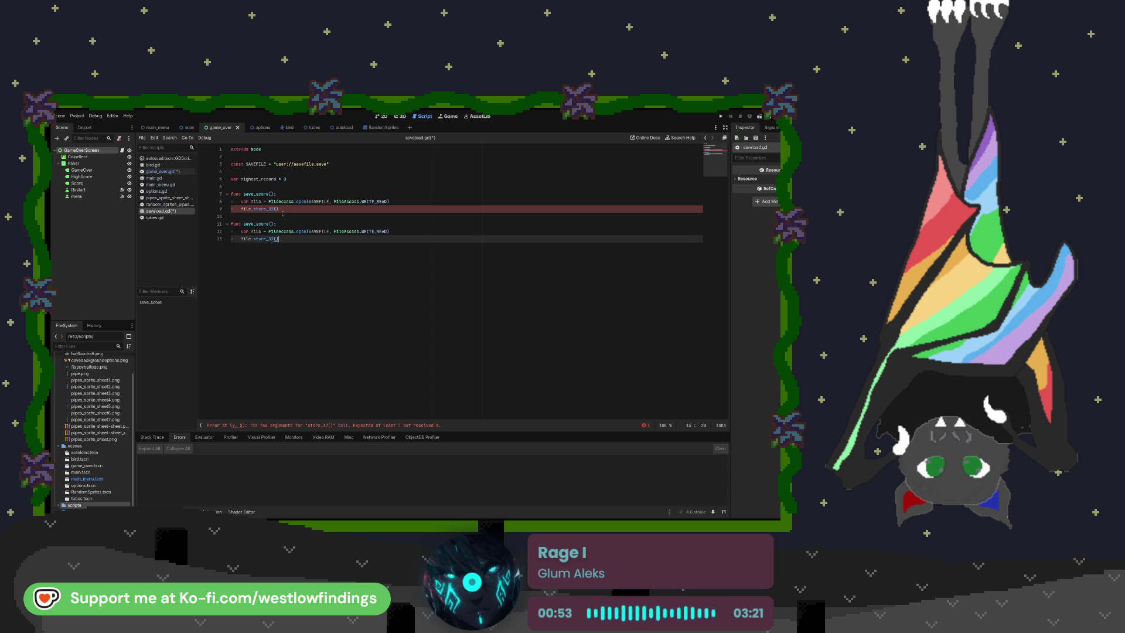
pyautogui.hotkey('ctrl', 'v')
# Step: Rename the copy to load_score and change its open mode to FileAccess.READ
pyautogui.moveTo(254, 224); pyautogui.dragTo(243, 224)
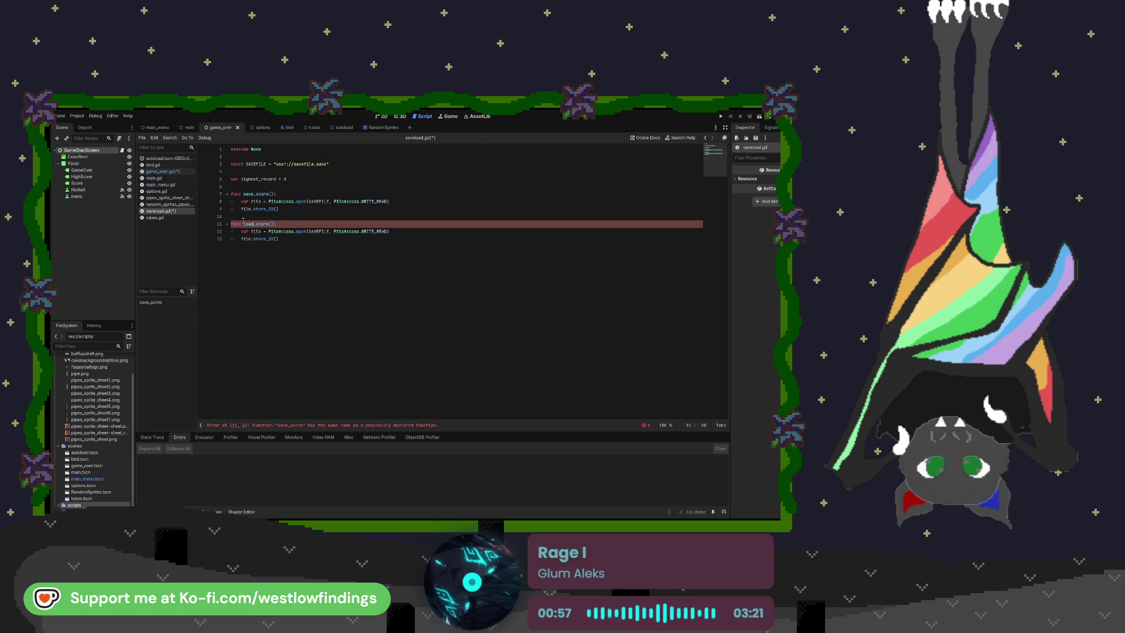
pyautogui.press('Down')
pyautogui.press('End')
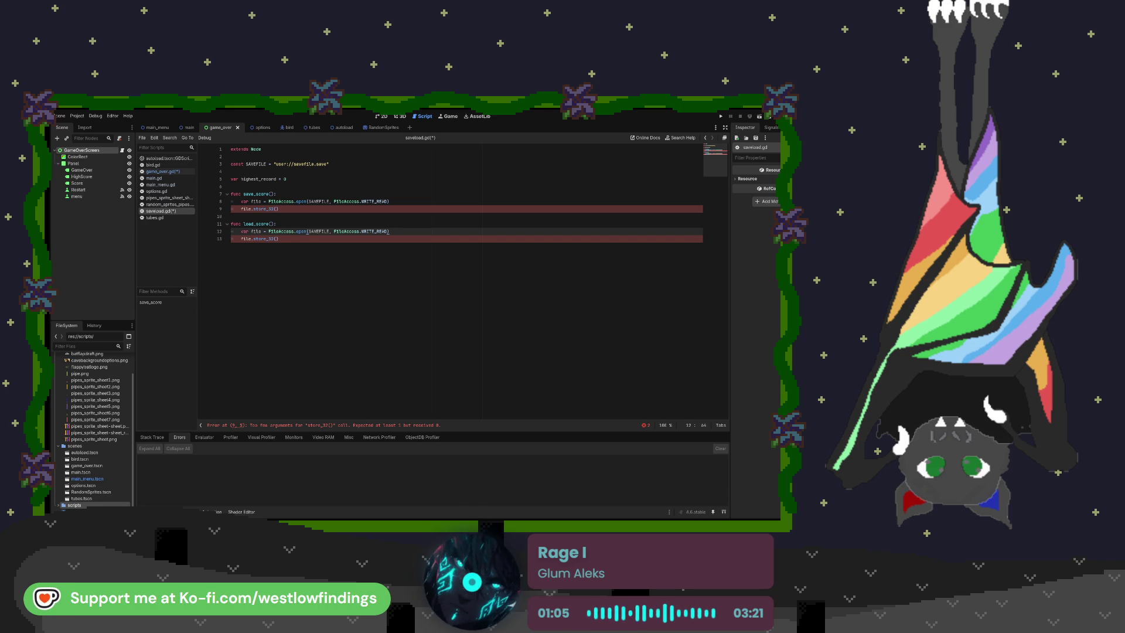
pyautogui.click(377, 231)
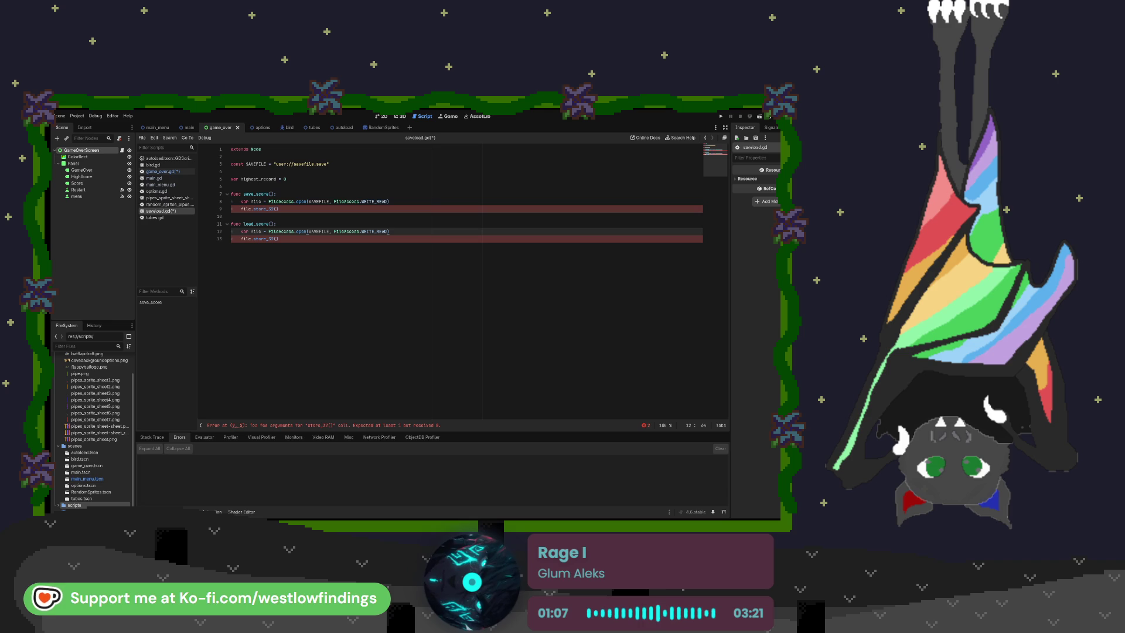
pyautogui.press('BackSpace')
pyautogui.press('BackSpace')
pyautogui.press('BackSpace')
# Step: In load_score, replace the store_32 call with if FileAccess.file_exists(SAVEFILE):
pyautogui.moveTo(279, 239); pyautogui.dragTo(241, 238)
pyautogui.press('BackSpace')
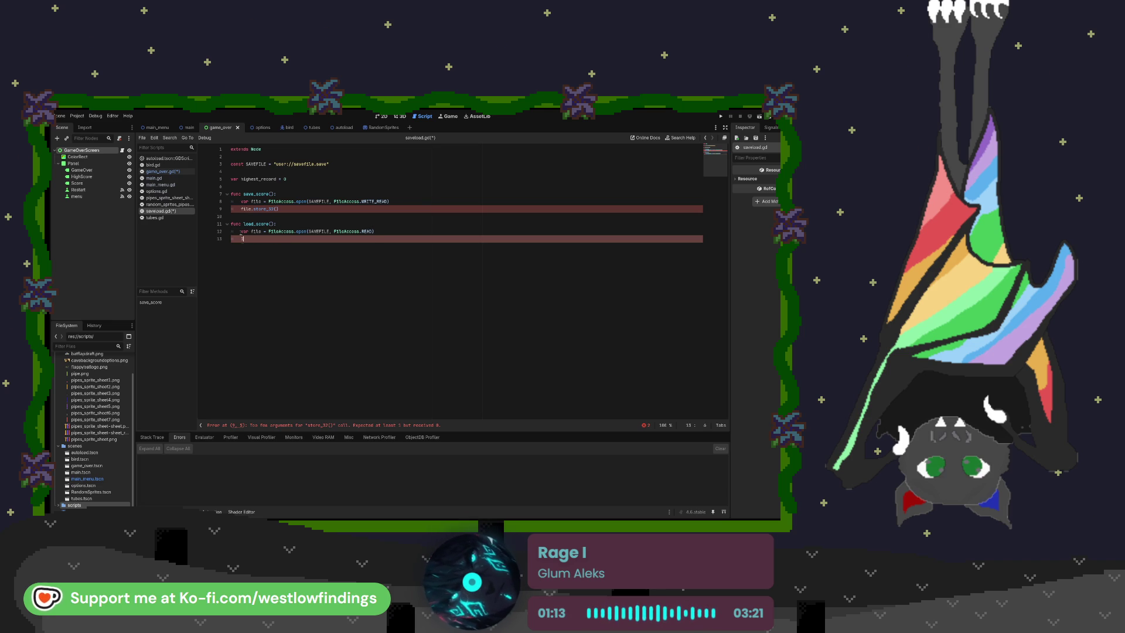
pyautogui.write('if')
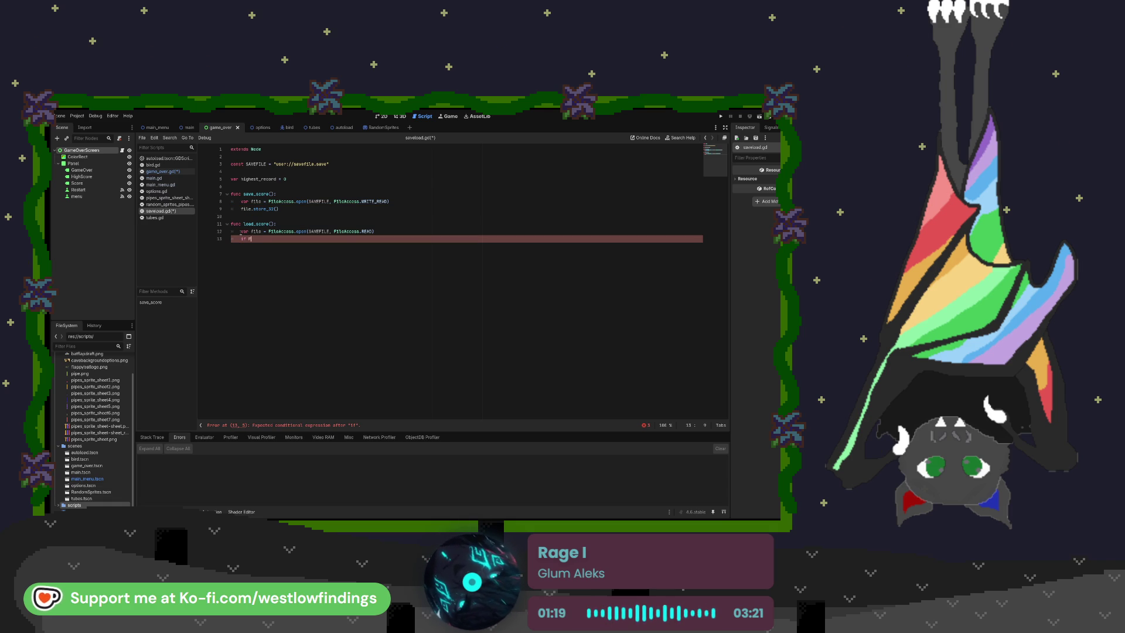
pyautogui.write(' File')
pyautogui.press('Return')
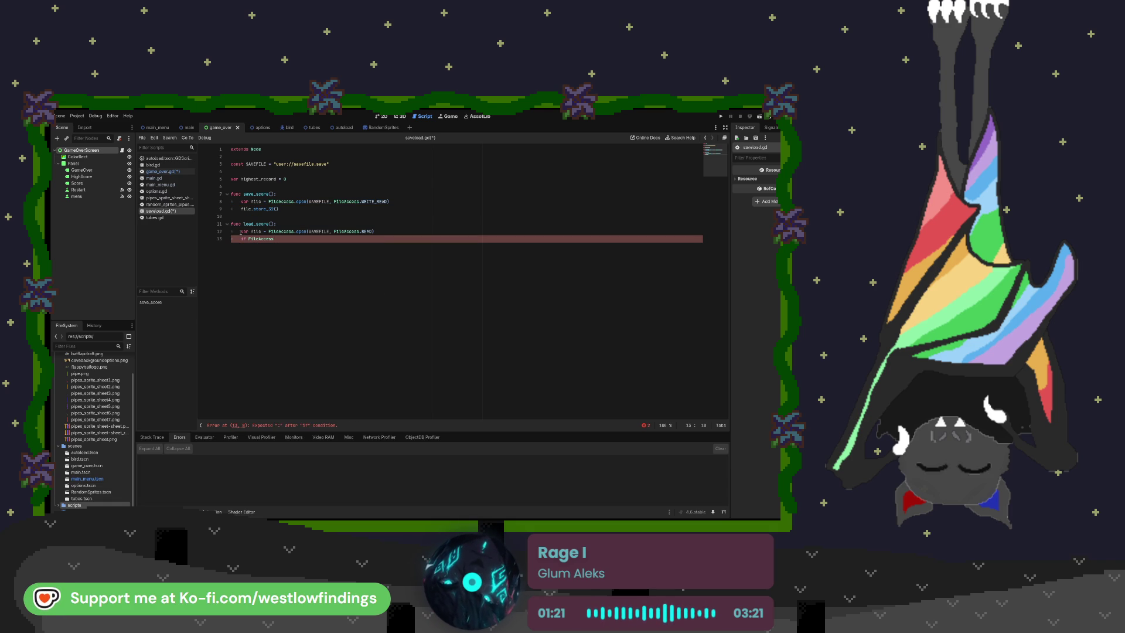
pyautogui.write('.file')
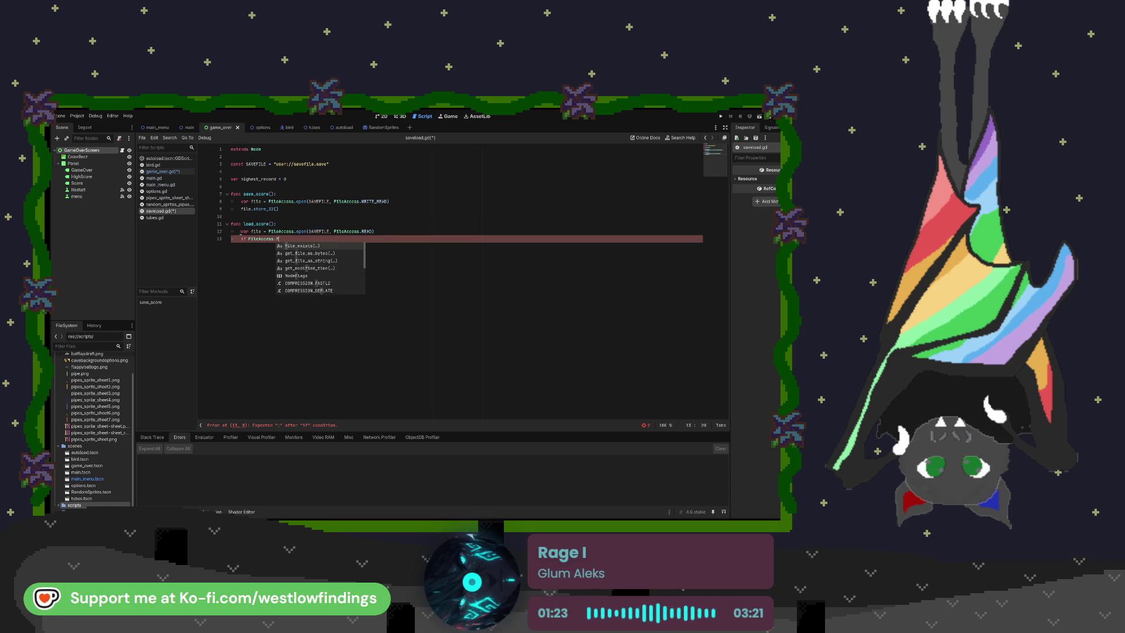
pyautogui.press('Return')
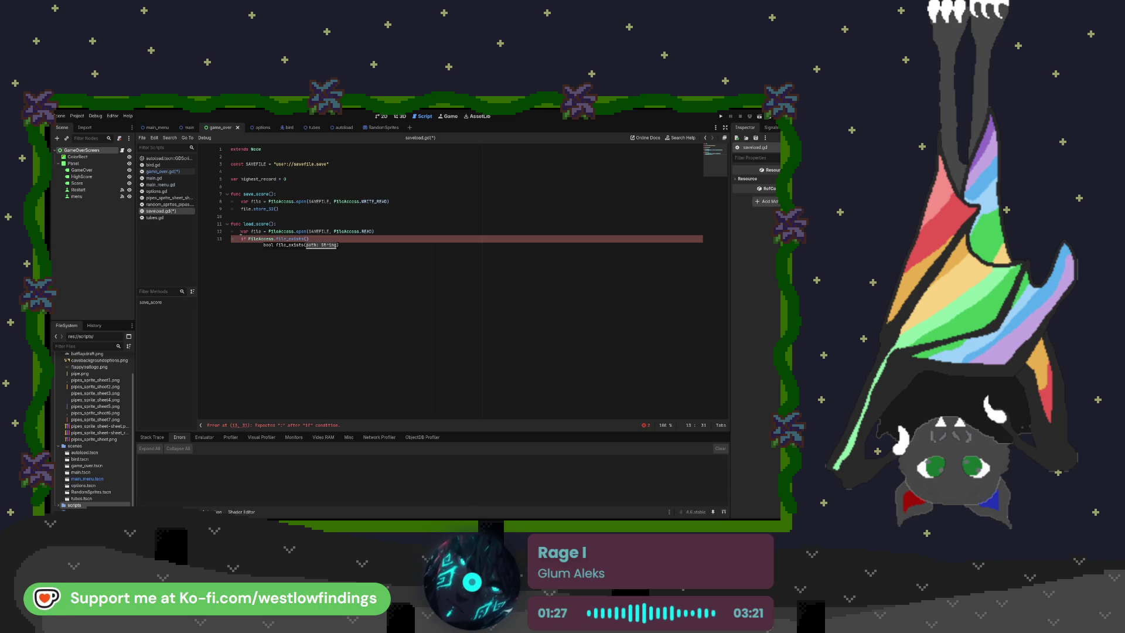
pyautogui.write('VEFILE')
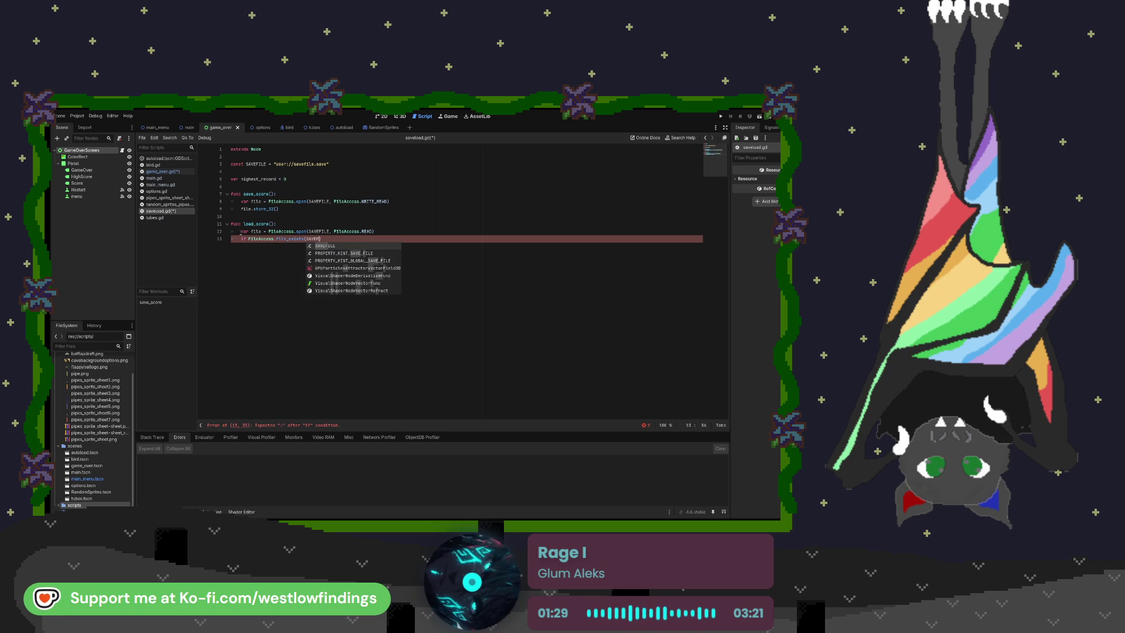
pyautogui.write(')')
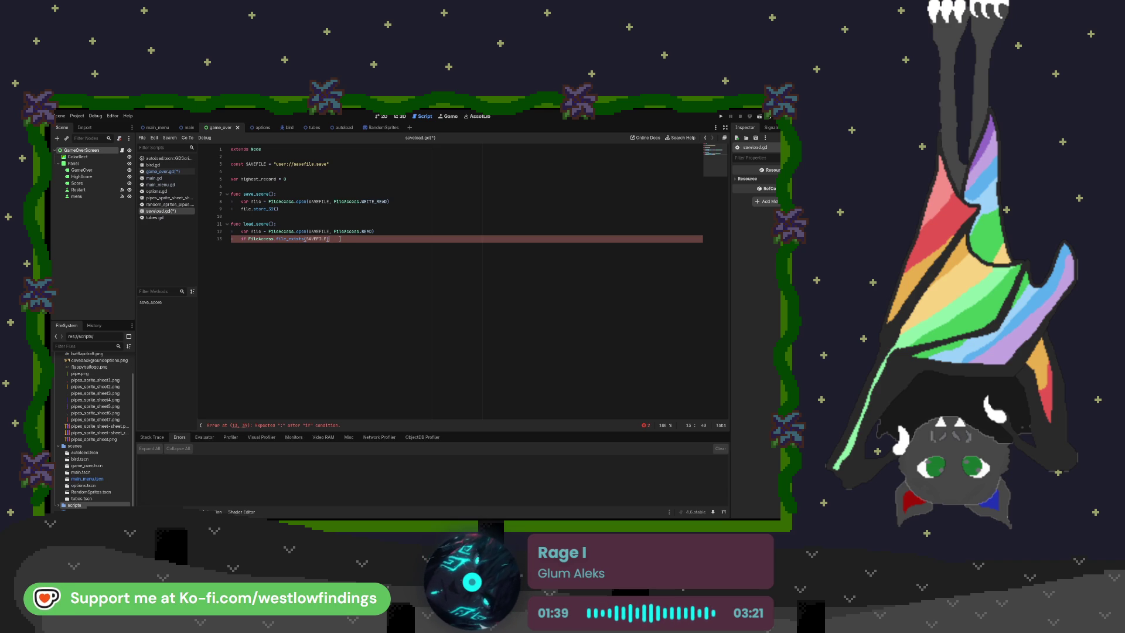
pyautogui.write(':')
pyautogui.press('Return')
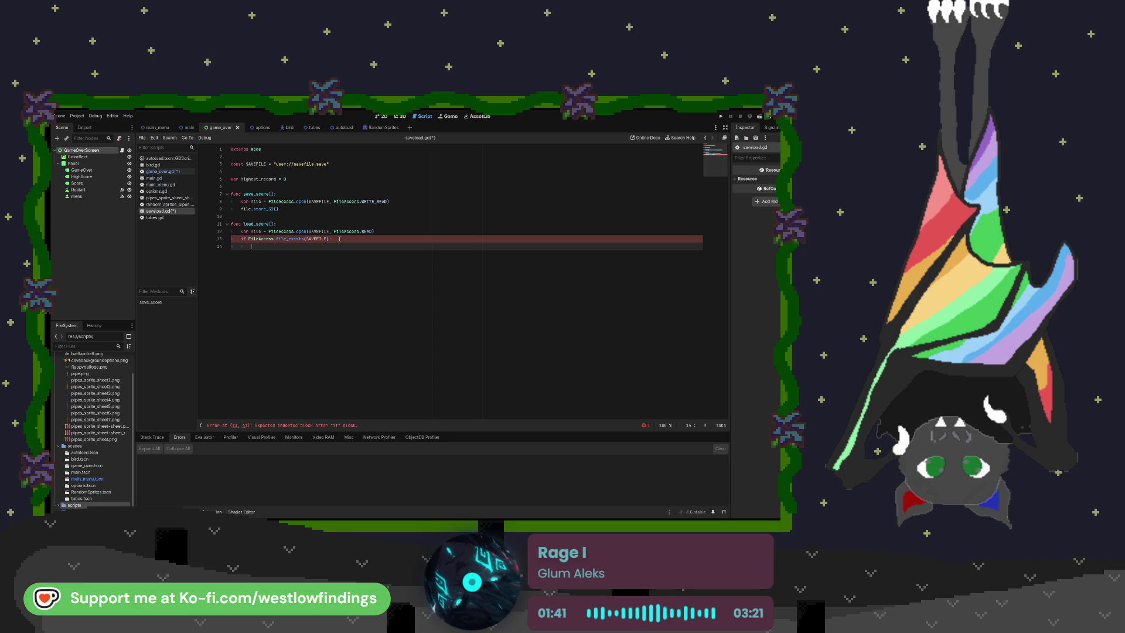
# Step: Inside the if, set highest_record = file.get_32()
pyautogui.write('HIGHES')
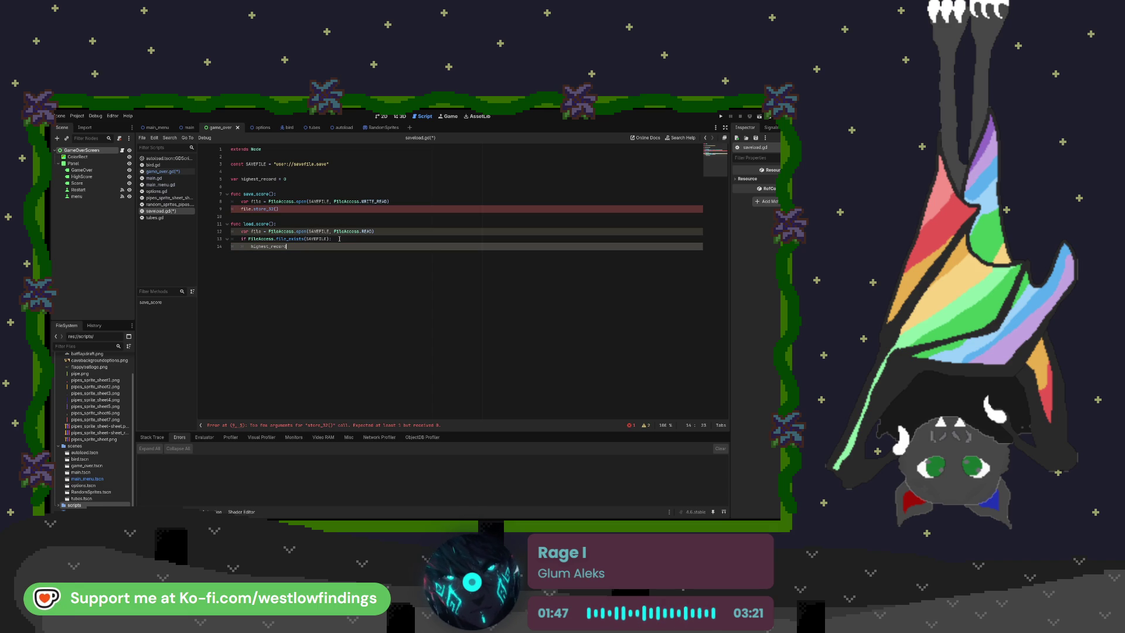
pyautogui.write('f')
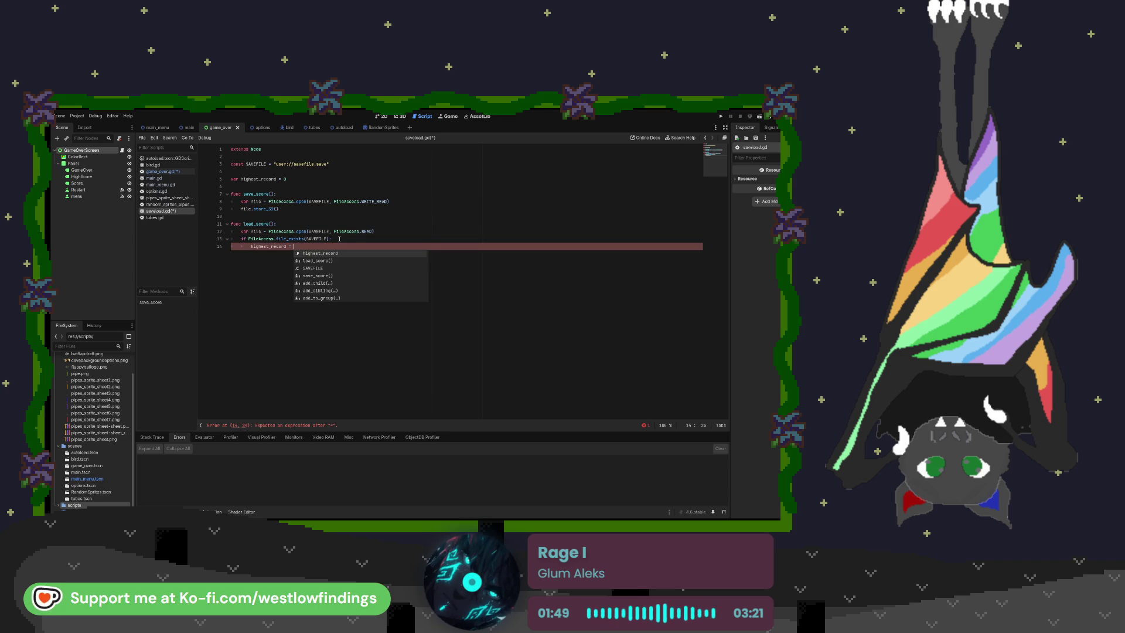
pyautogui.write('ile')
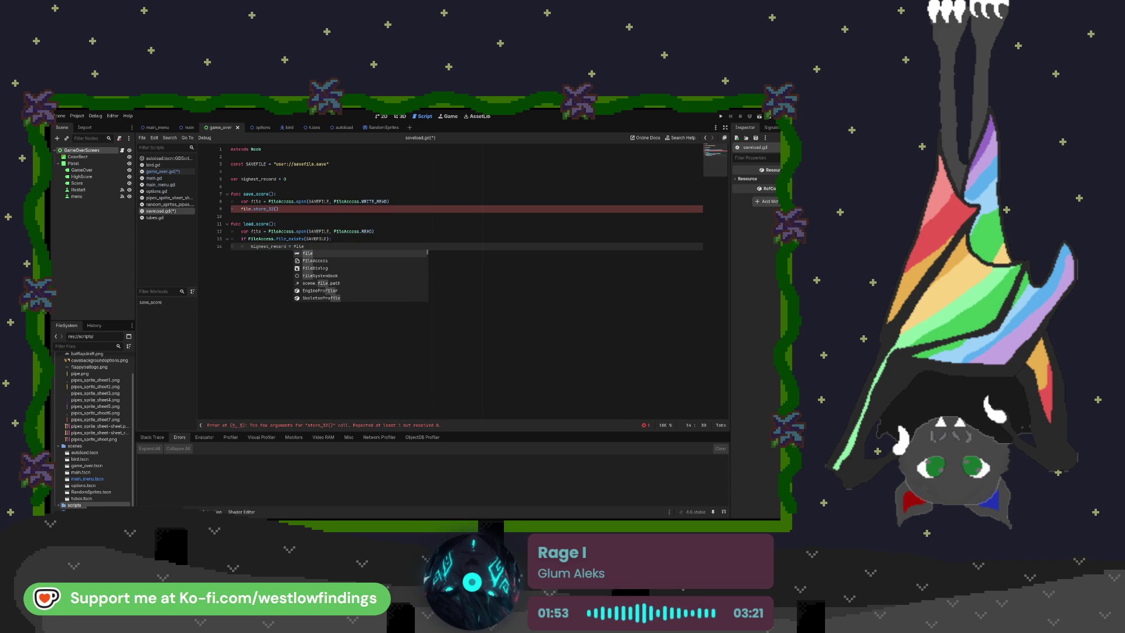
pyautogui.click(303, 249)
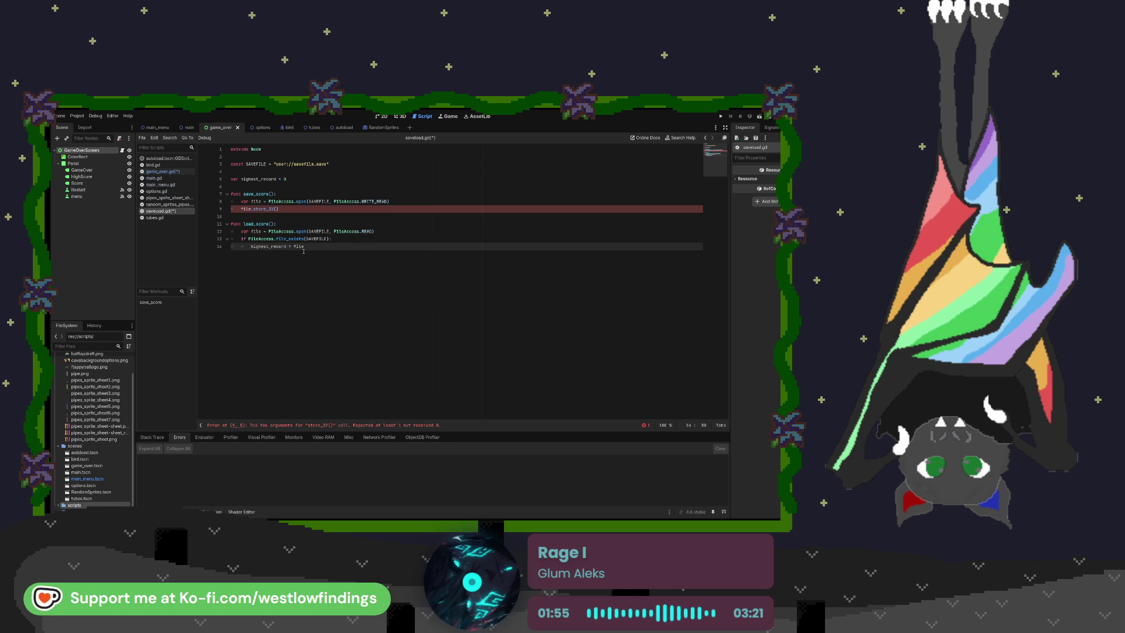
pyautogui.write('.get_3')
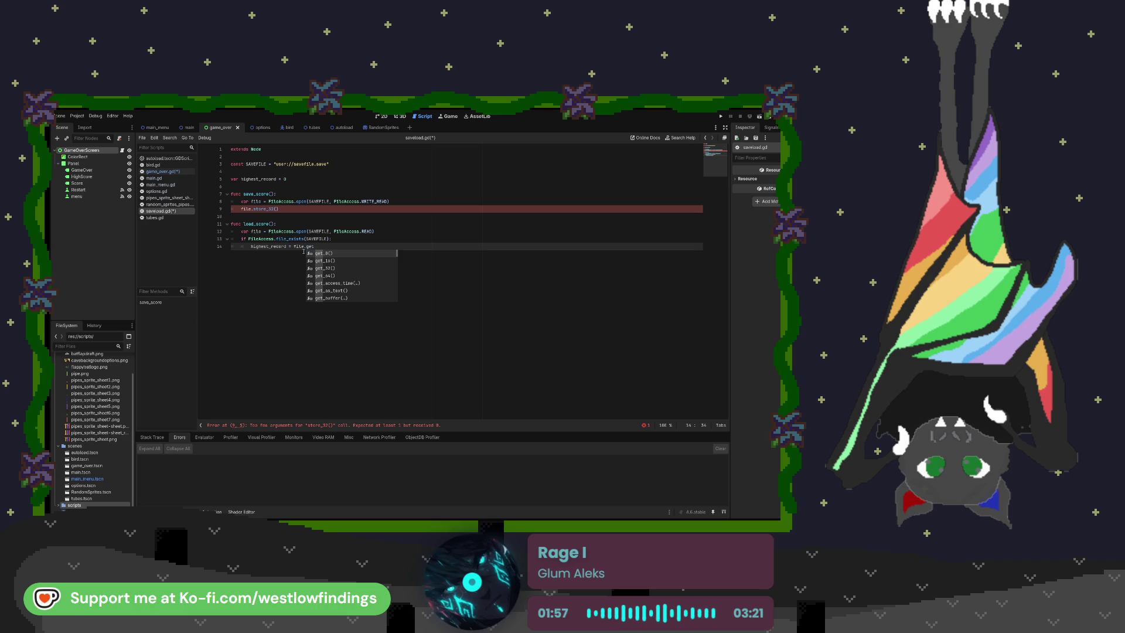
pyautogui.press('Return')
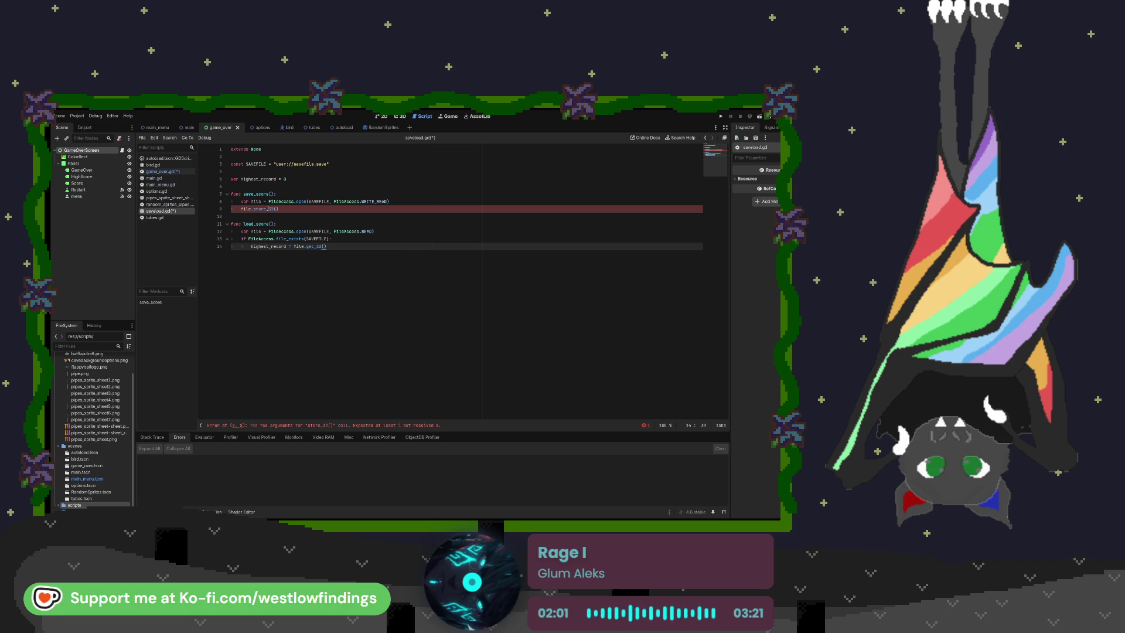
pyautogui.click(278, 184)
pyautogui.press('Return')
pyautogui.press('Return')
# Step: Add a func _ready(): that calls load_score() above save_score in saveload.gd
pyautogui.press('Up')
pyautogui.write('fu')
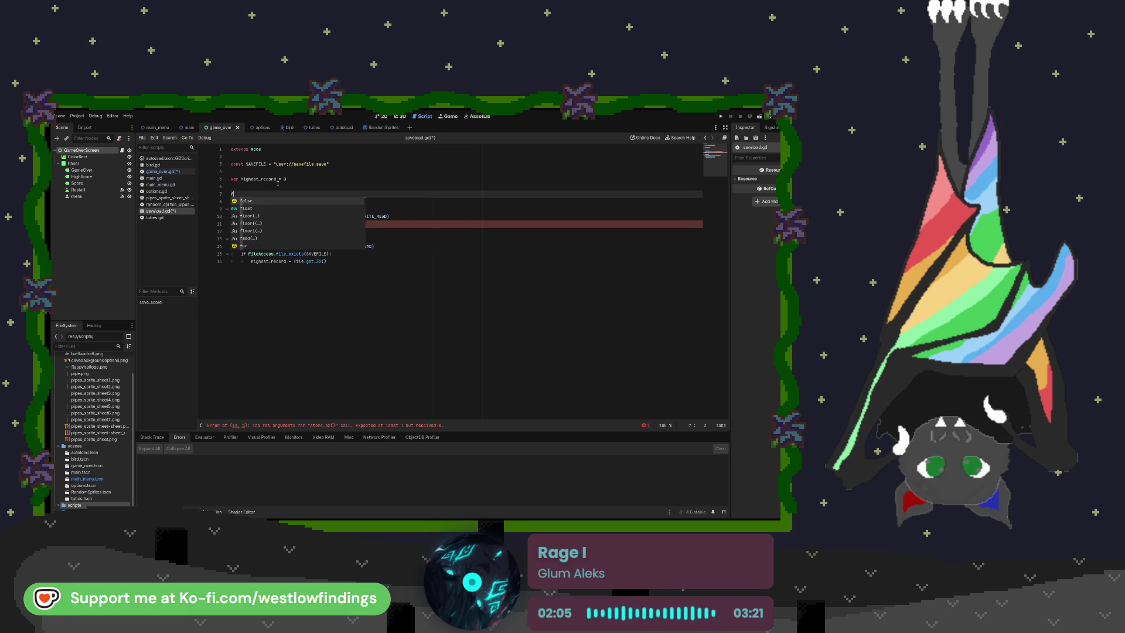
pyautogui.write('nc ')
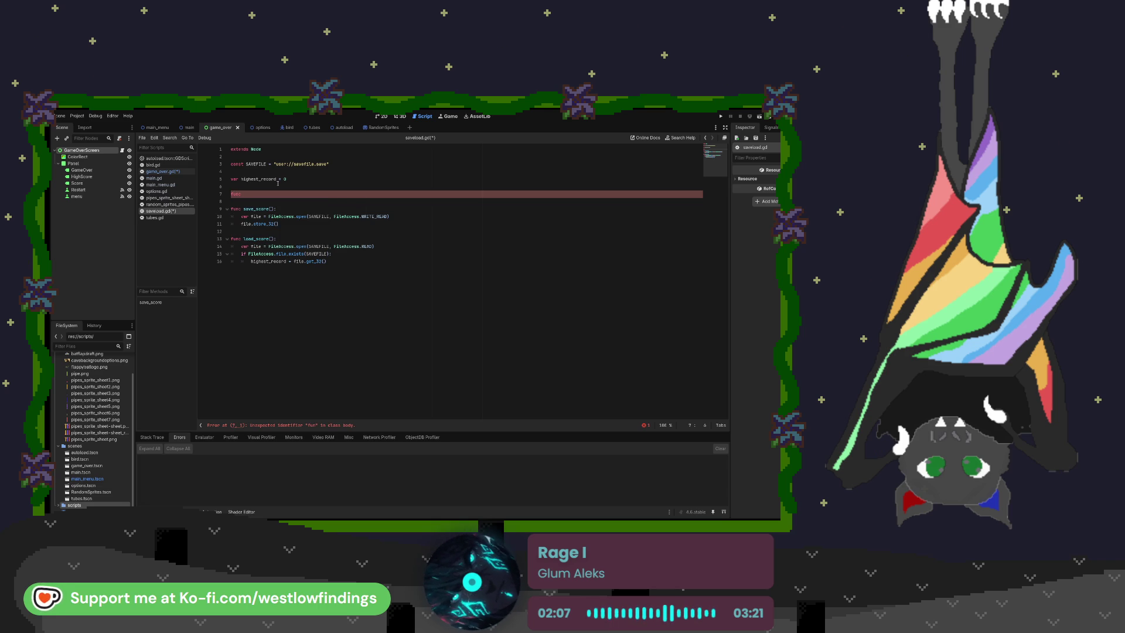
pyautogui.write('_rea')
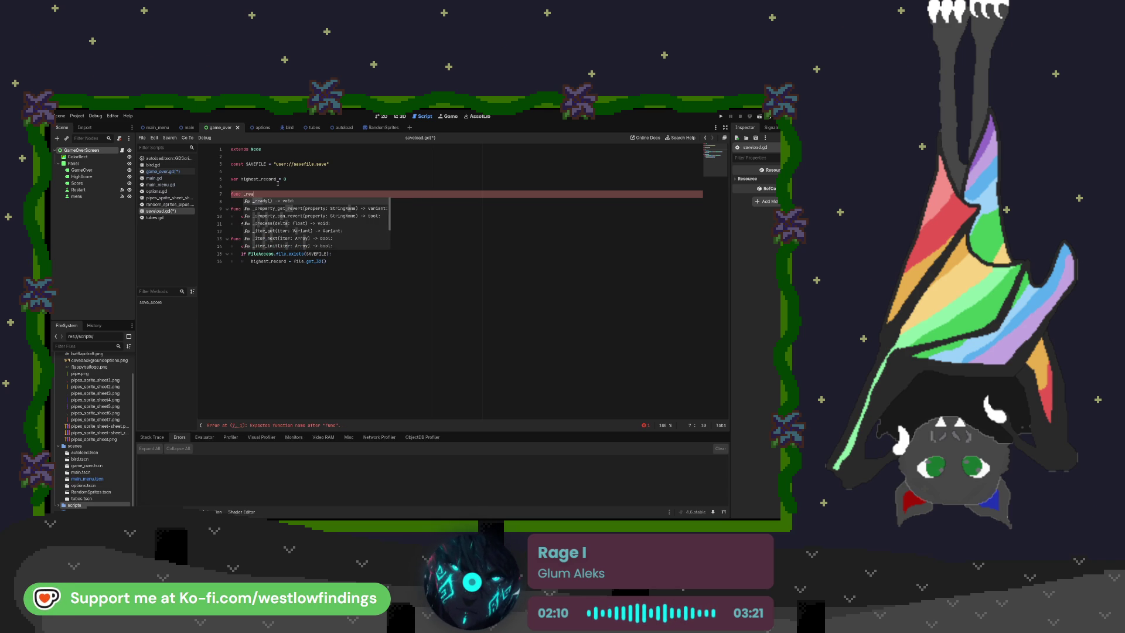
pyautogui.press('Return')
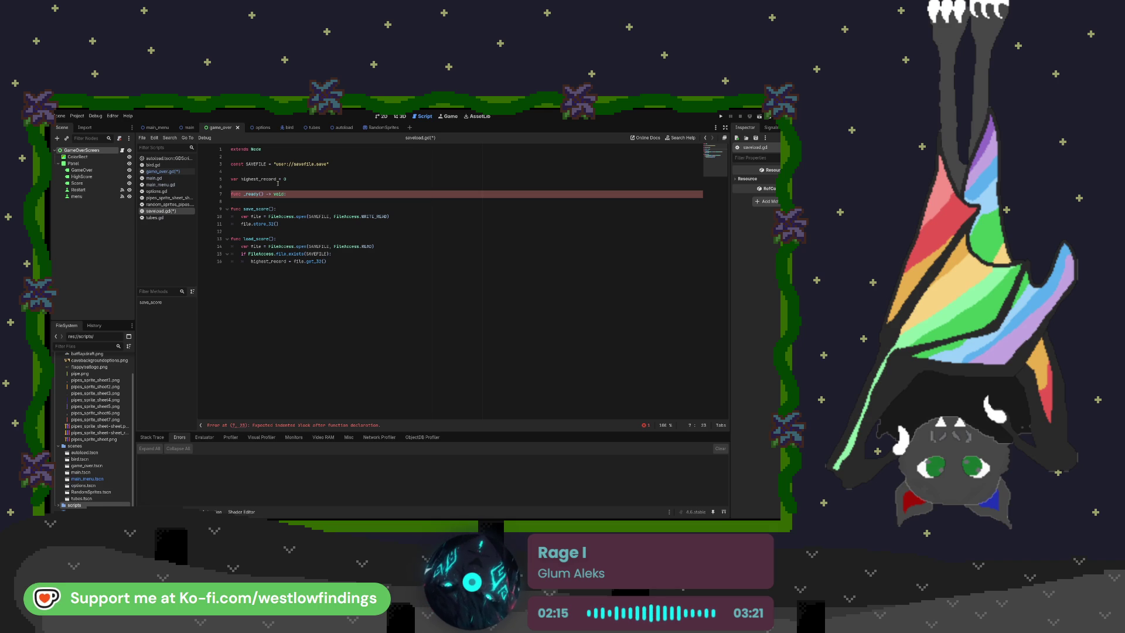
pyautogui.press('Return')
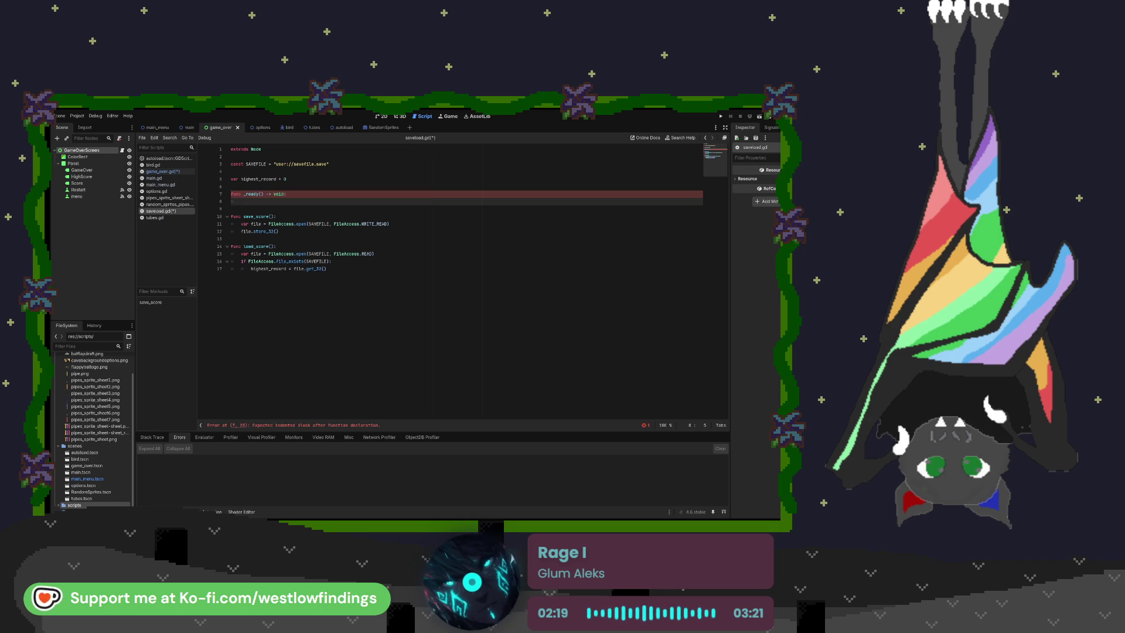
pyautogui.click(283, 194)
pyautogui.press('BackSpace')
pyautogui.press('BackSpace')
pyautogui.press('BackSpace')
pyautogui.press('Down')
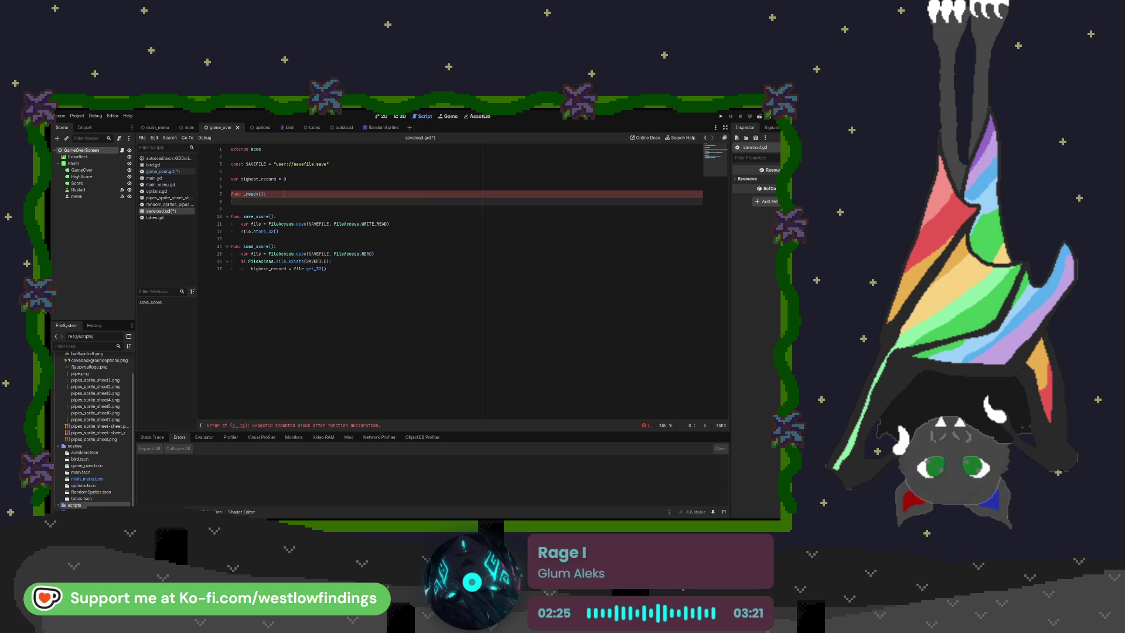
pyautogui.write('t')
pyautogui.press('BackSpace')
pyautogui.write('load_score')
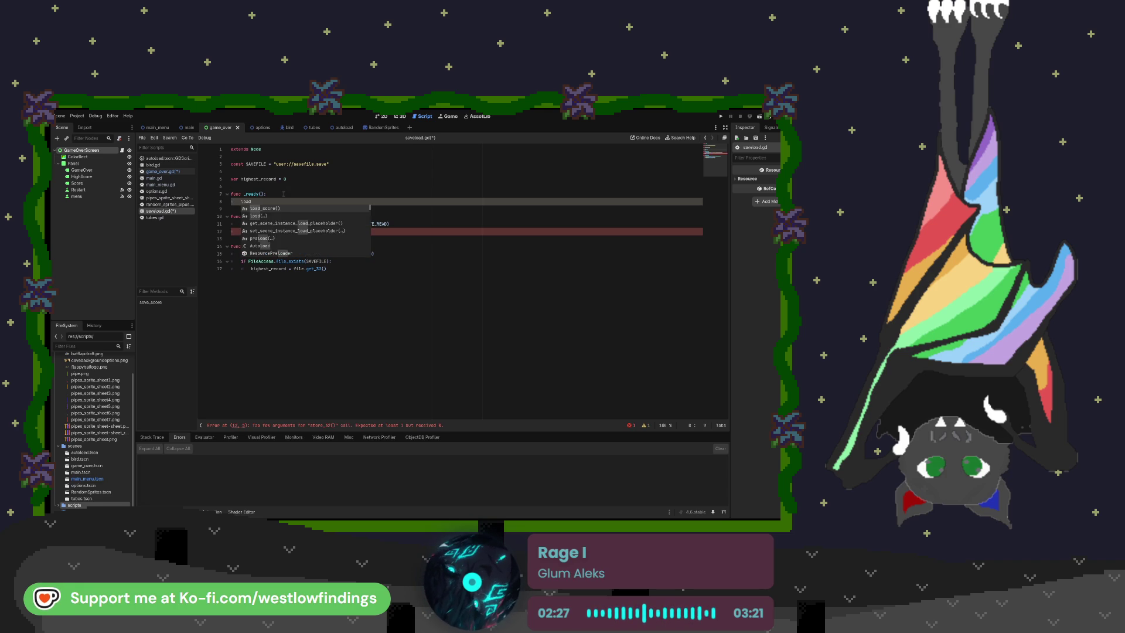
pyautogui.press('Return')
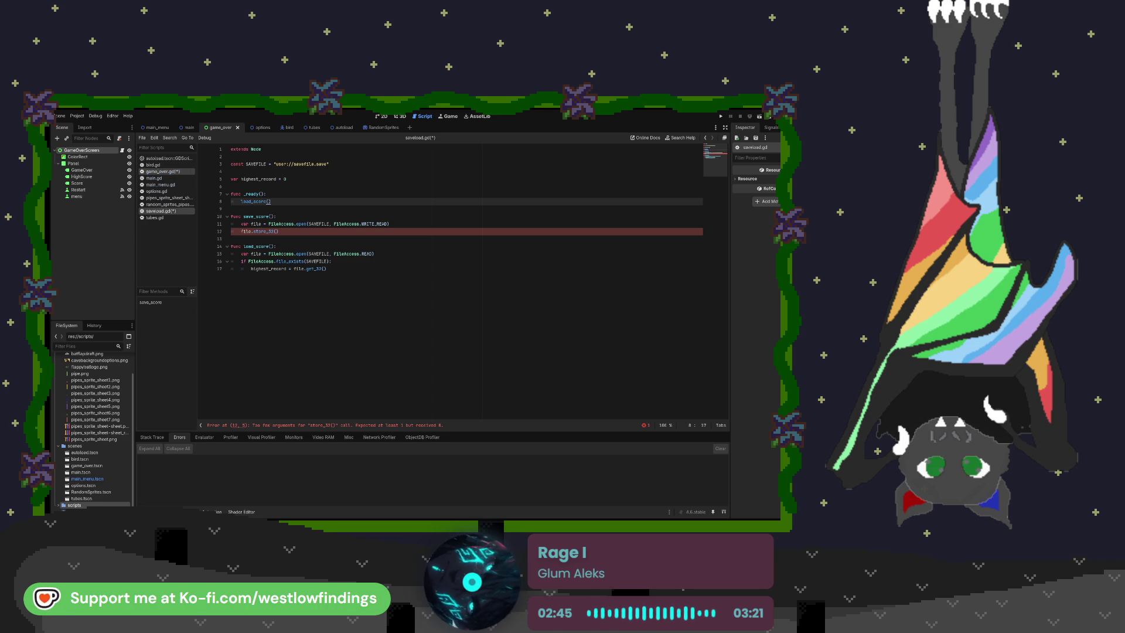
pyautogui.click(155, 177)
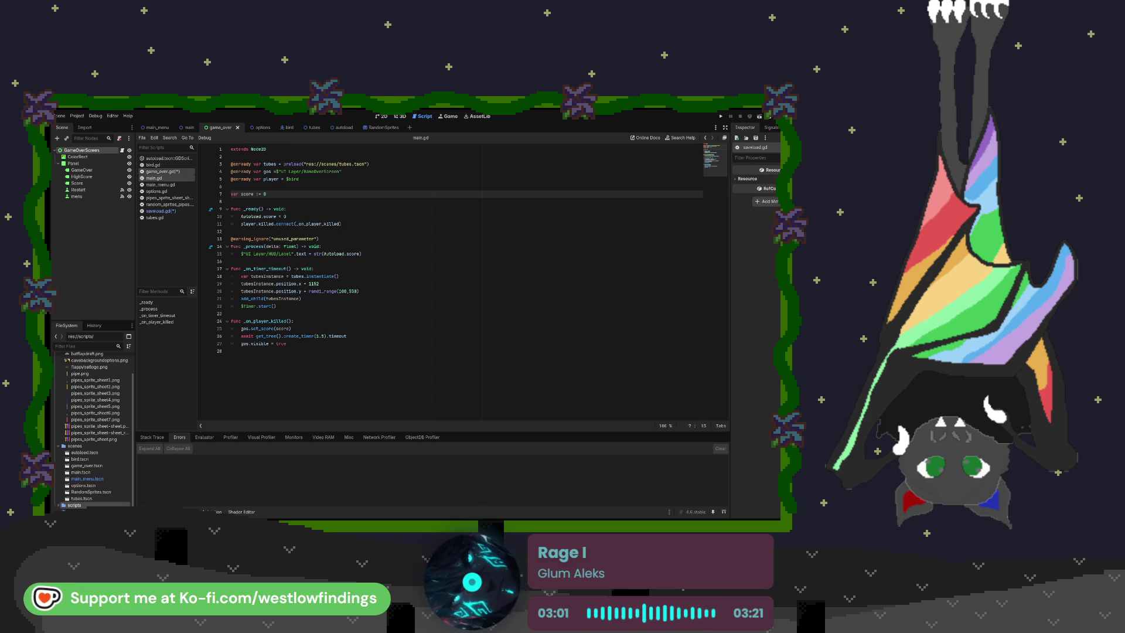
# Step: In game_over.gd, delete the set_score and set_high_score functions, keeping the restart and menu handlers
pyautogui.click(166, 172)
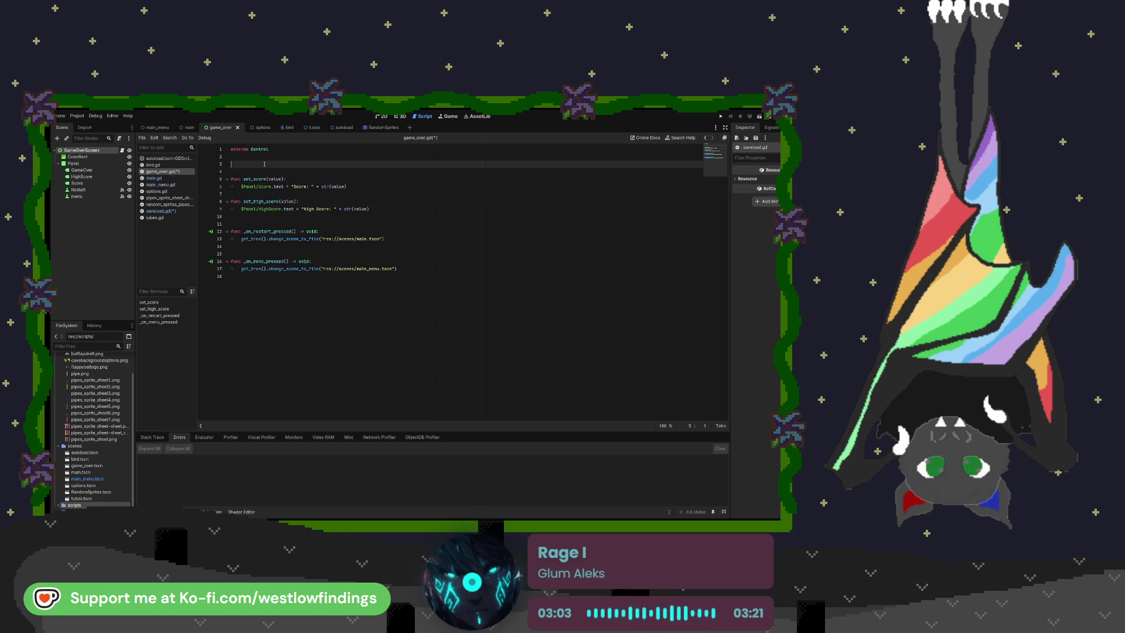
pyautogui.moveTo(370, 209); pyautogui.dragTo(232, 179)
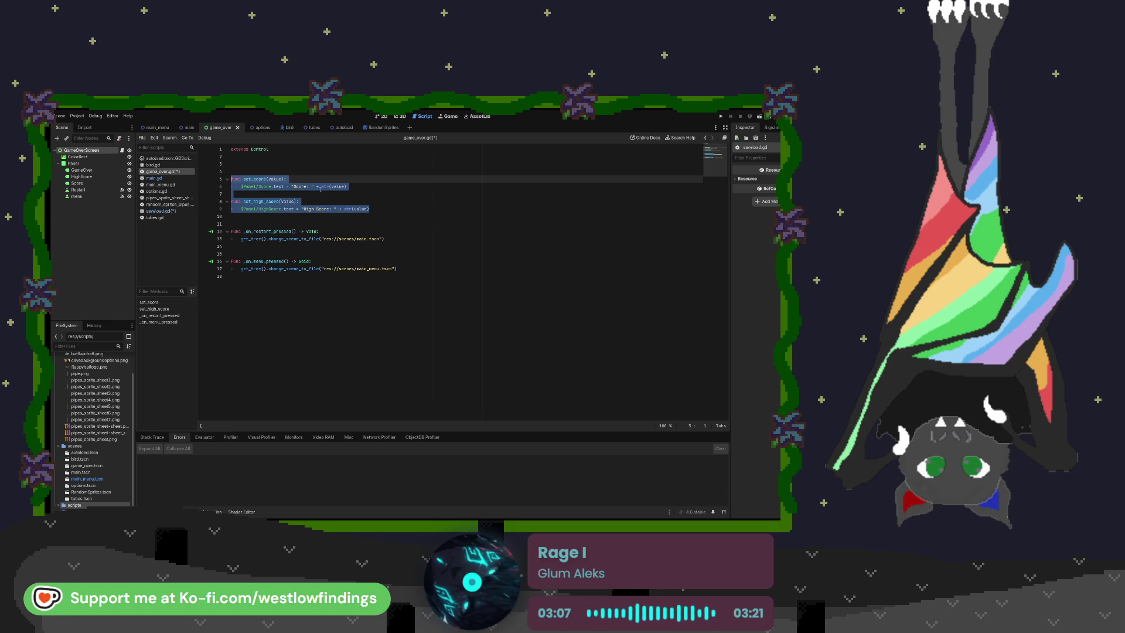
pyautogui.click(265, 163)
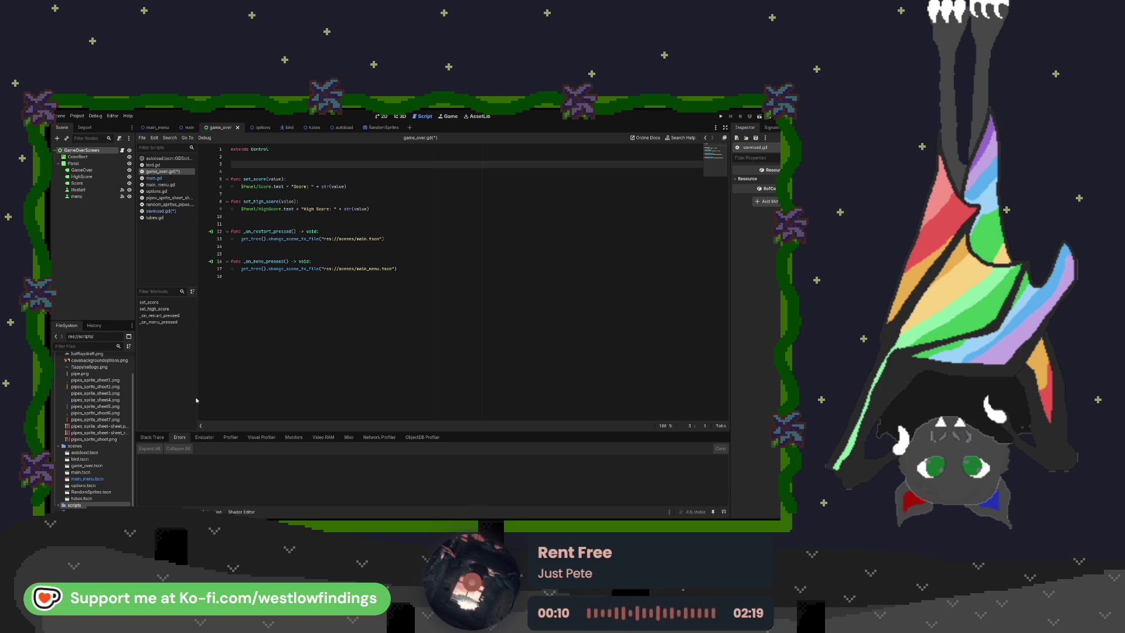
pyautogui.moveTo(373, 209); pyautogui.dragTo(220, 173)
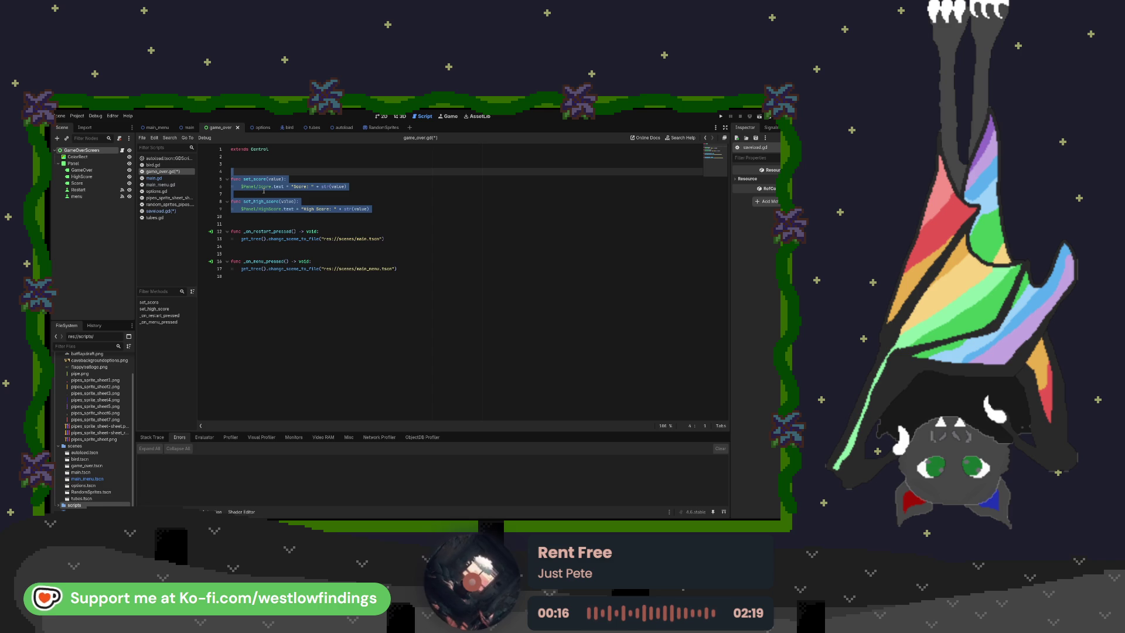
pyautogui.press('BackSpace')
pyautogui.press('BackSpace')
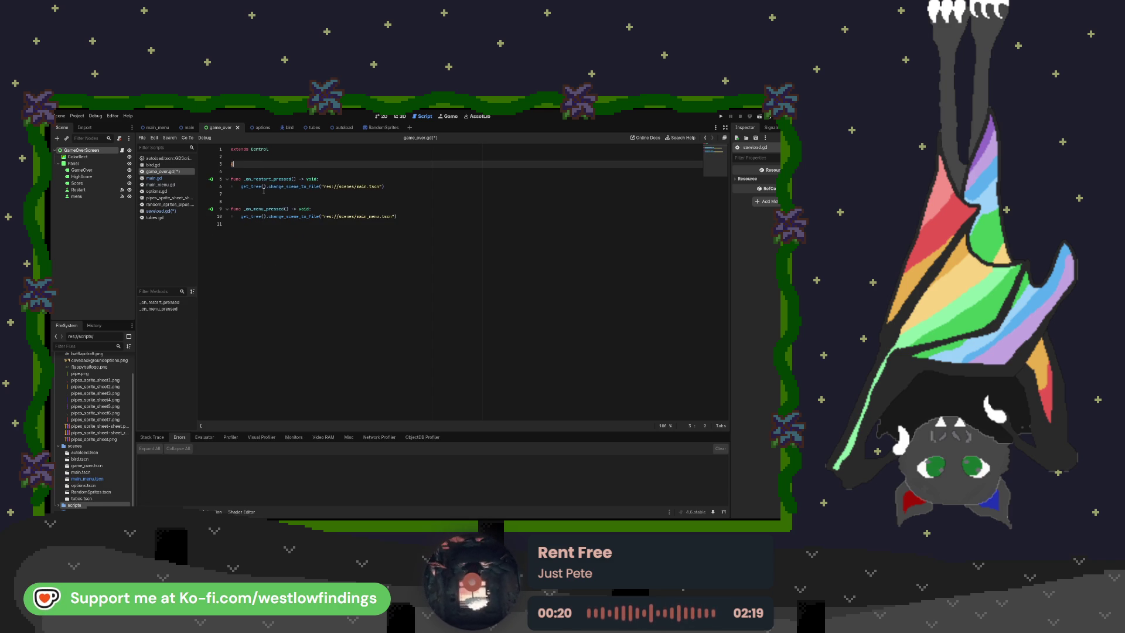
pyautogui.write('@onready ')
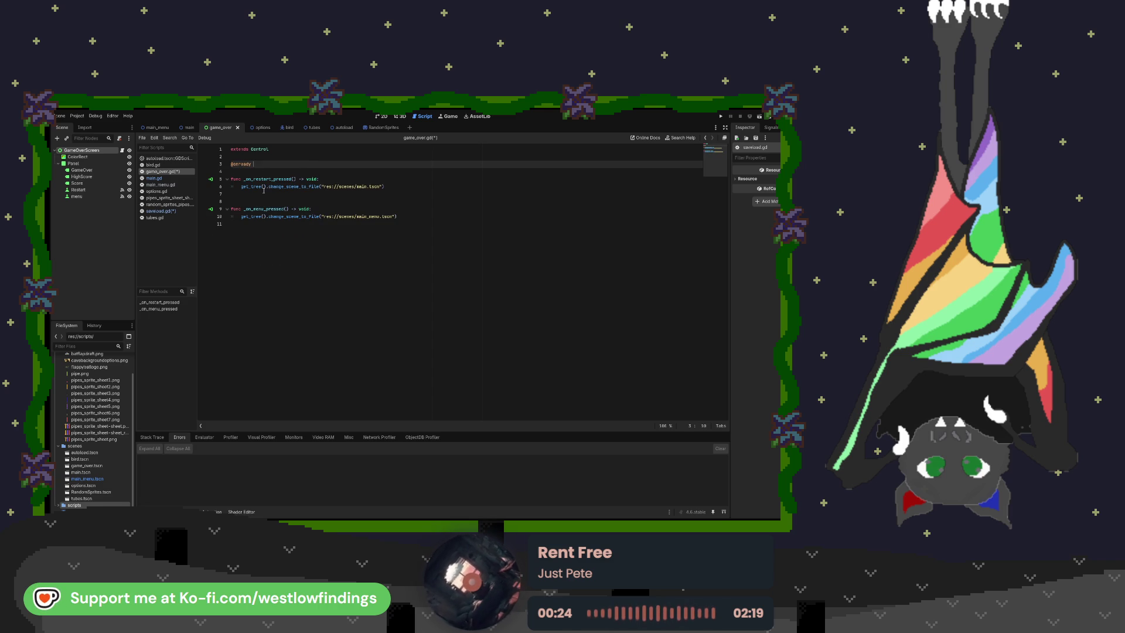
pyautogui.write('var highes')
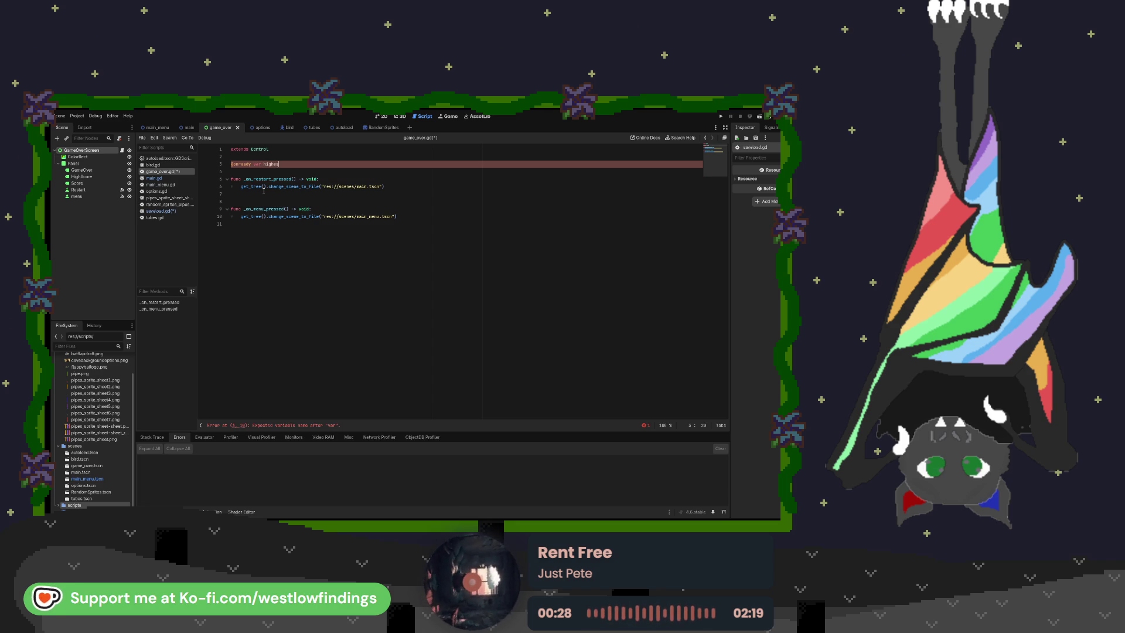
pyautogui.write('t')
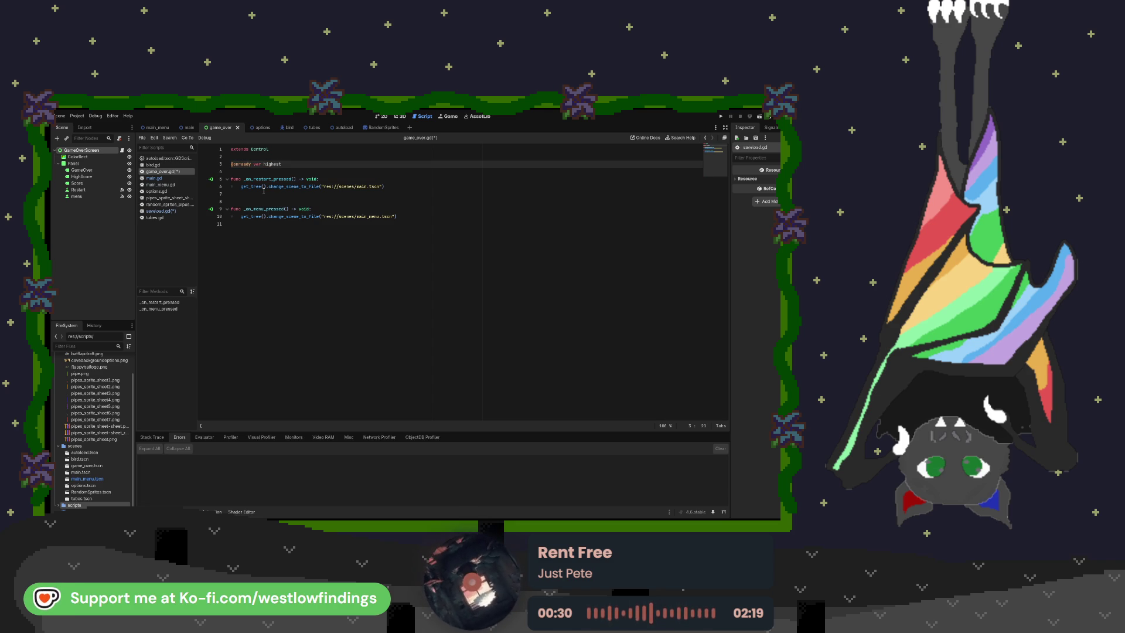
pyautogui.write('label')
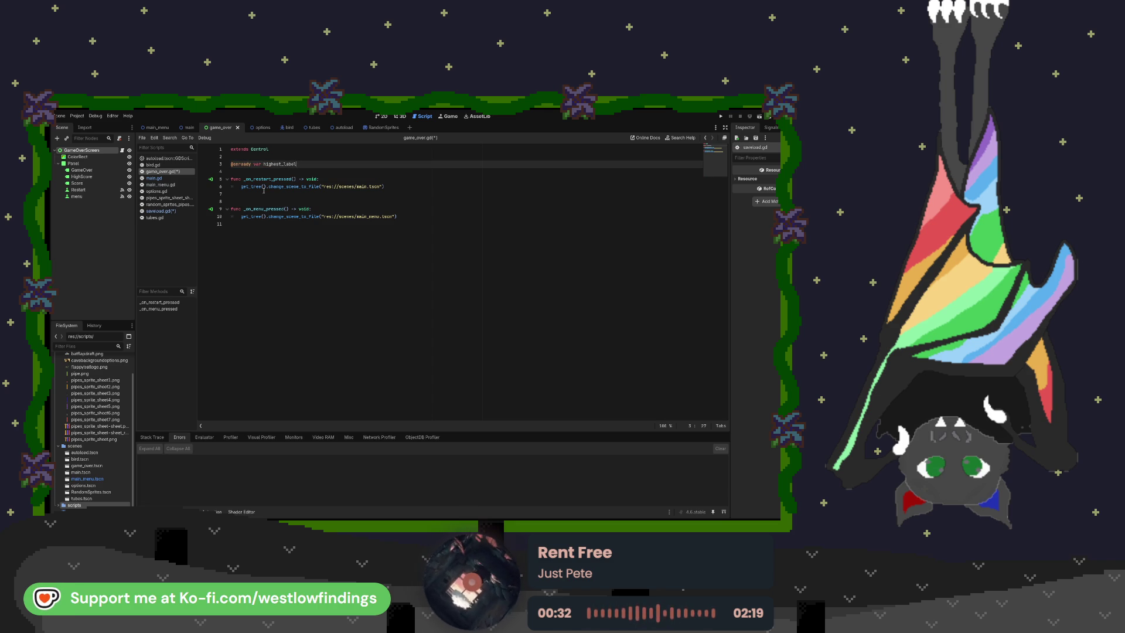
pyautogui.write(' = $')
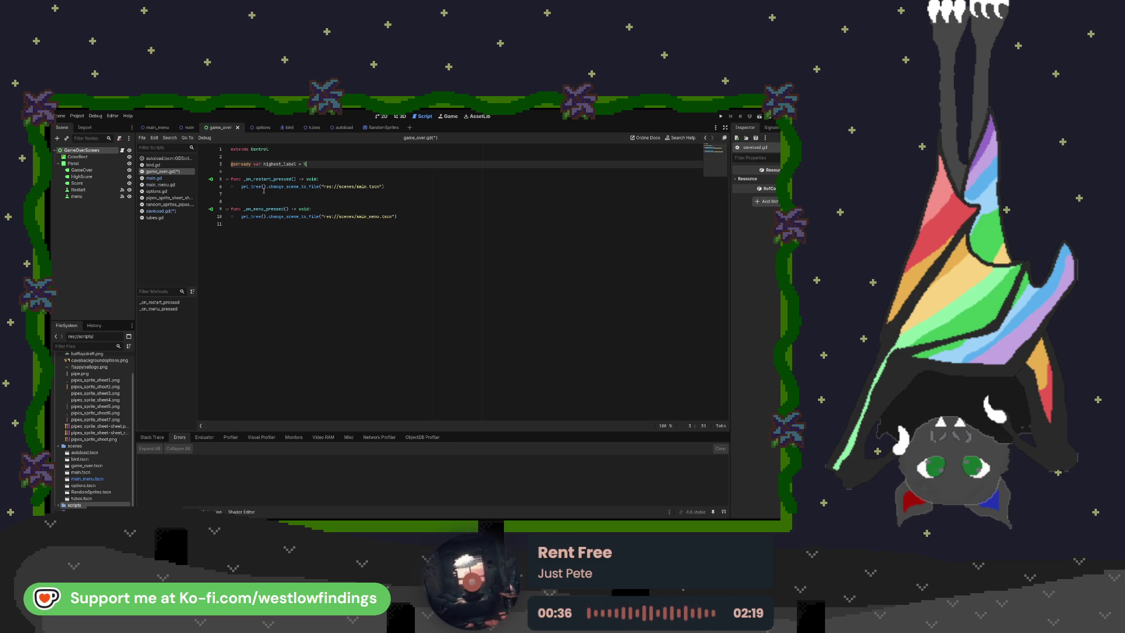
pyautogui.write('es')
pyautogui.write('Label')
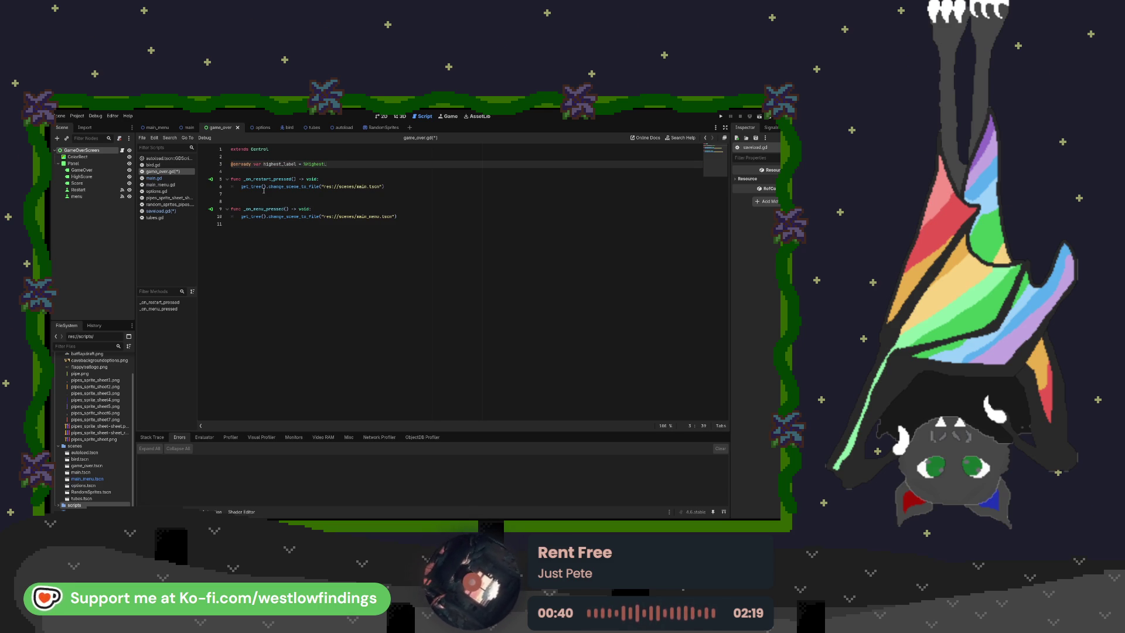
pyautogui.press('Return')
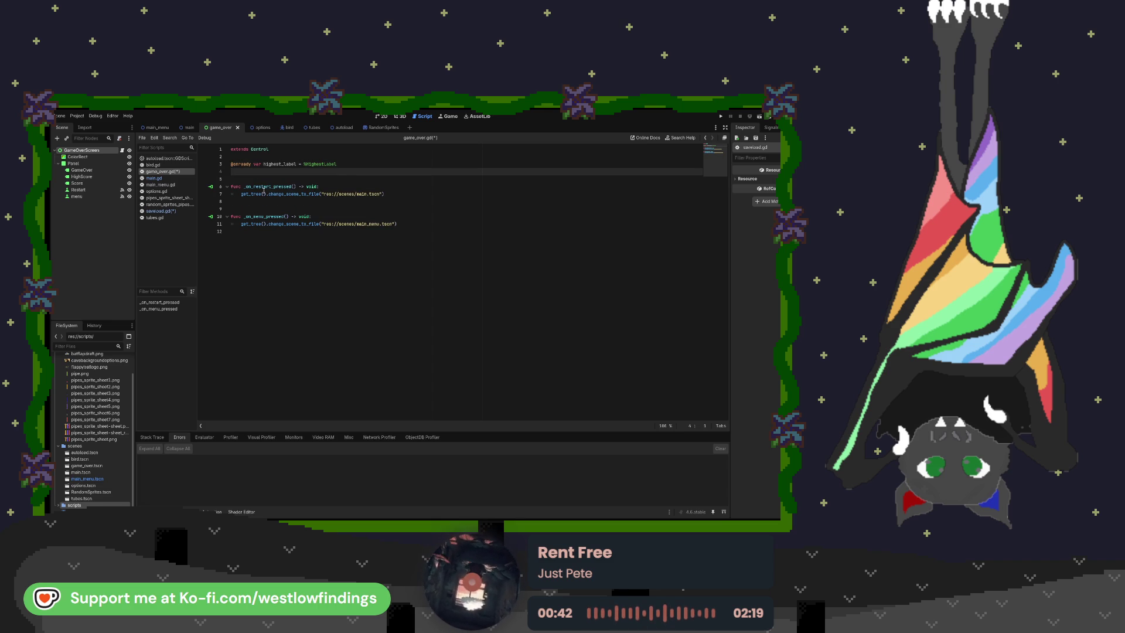
pyautogui.moveTo(339, 164); pyautogui.dragTo(230, 164)
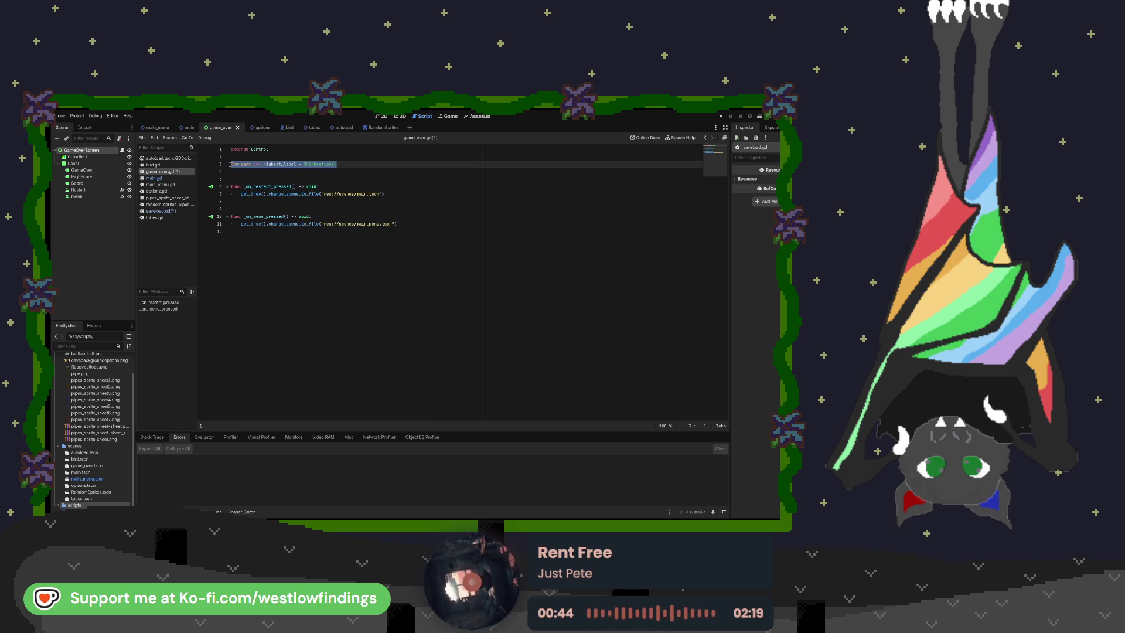
pyautogui.hotkey('ctrl', 'c')
pyautogui.click(250, 171)
pyautogui.hotkey('ctrl', 'v')
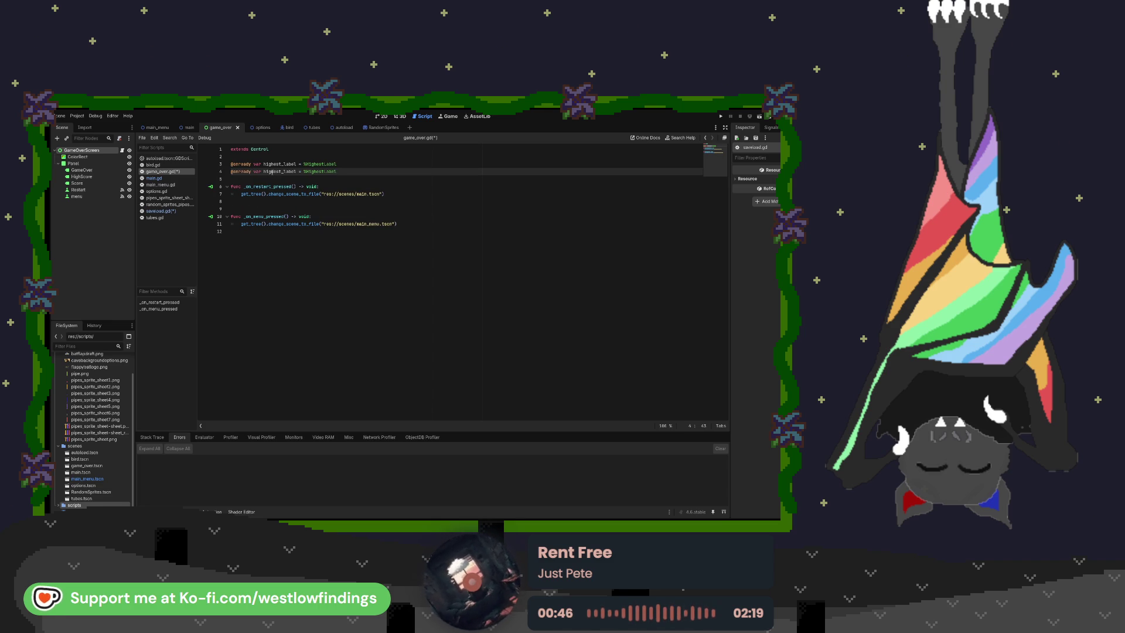
# Step: Rename the duplicate to current_label, pointing its node path at the Current label
pyautogui.moveTo(281, 171); pyautogui.dragTo(263, 171)
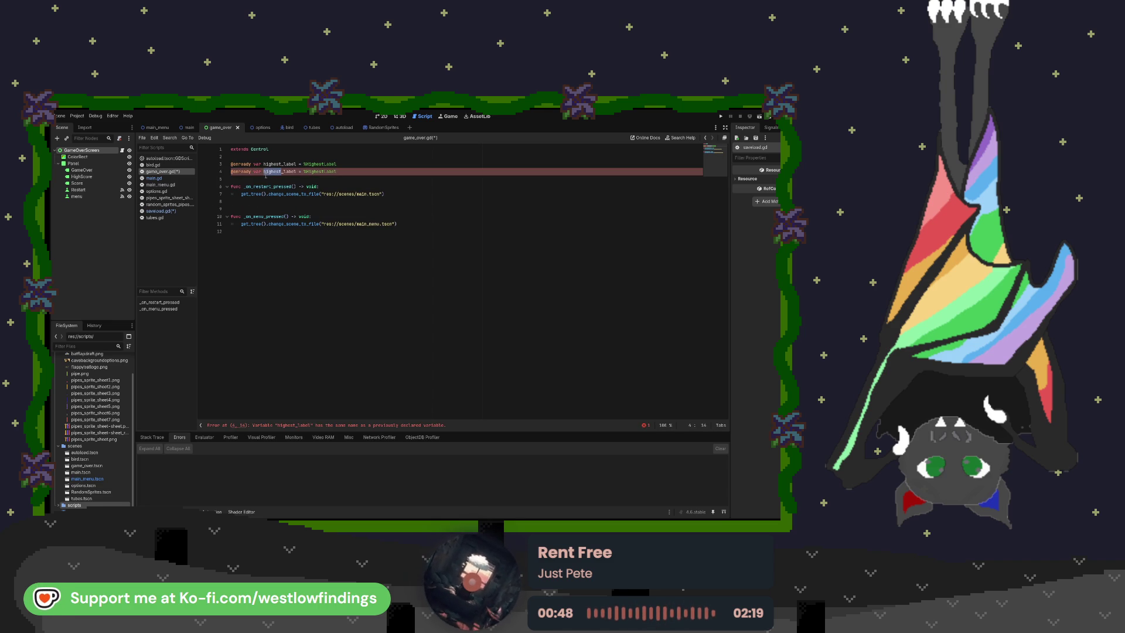
pyautogui.write('current')
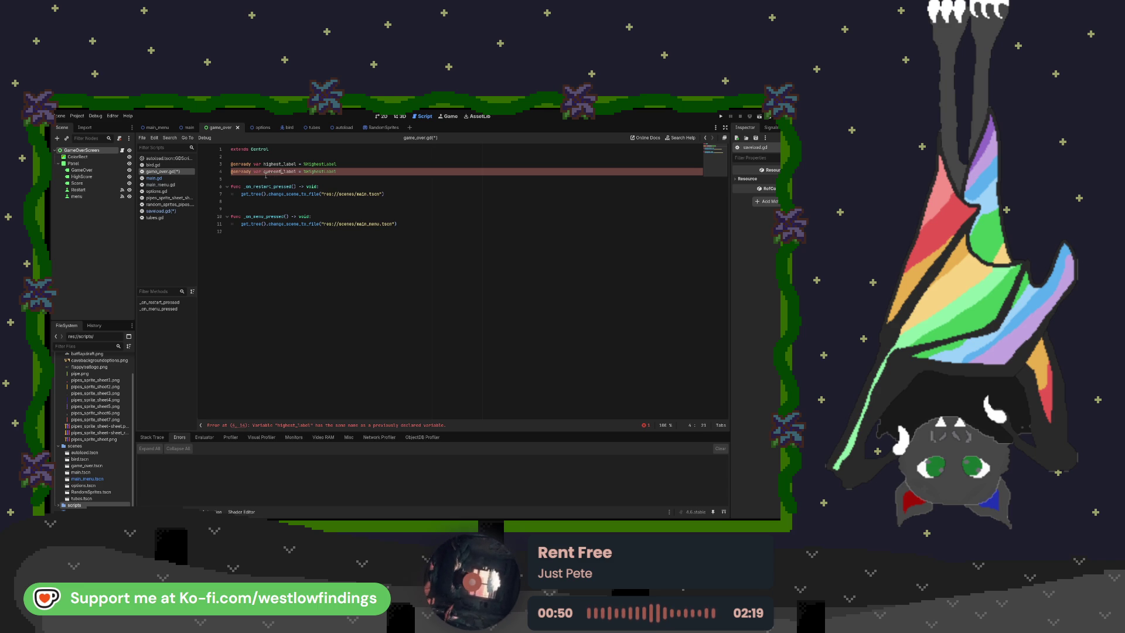
pyautogui.moveTo(324, 171); pyautogui.dragTo(305, 171)
pyautogui.write('urren')
pyautogui.hotkey('ctrl', 'Left')
pyautogui.press('Delete')
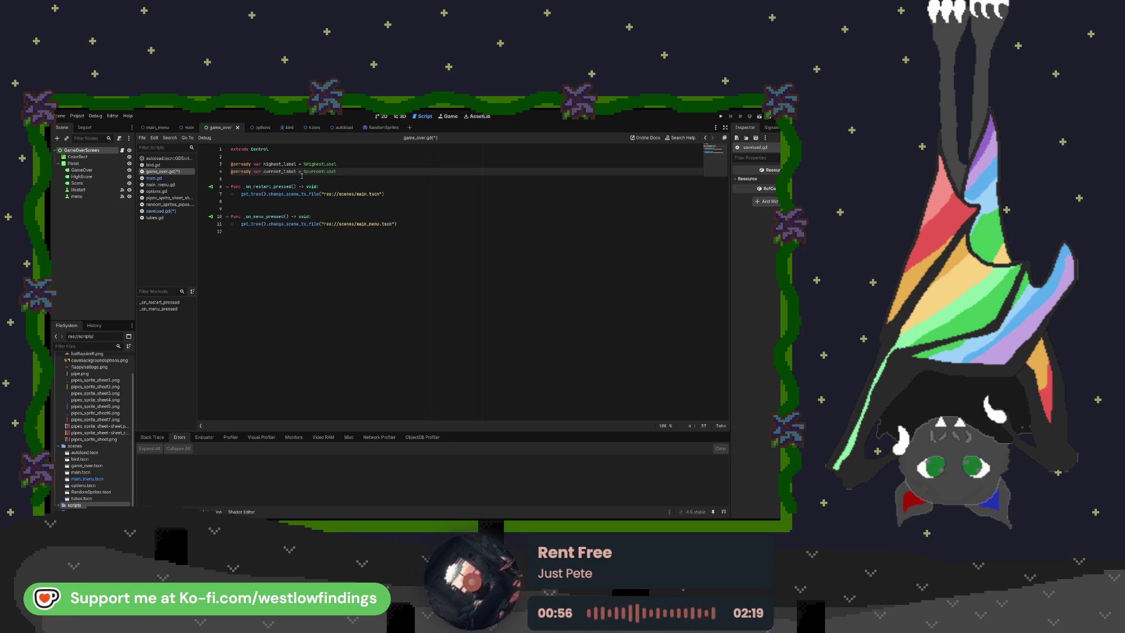
pyautogui.write('C')
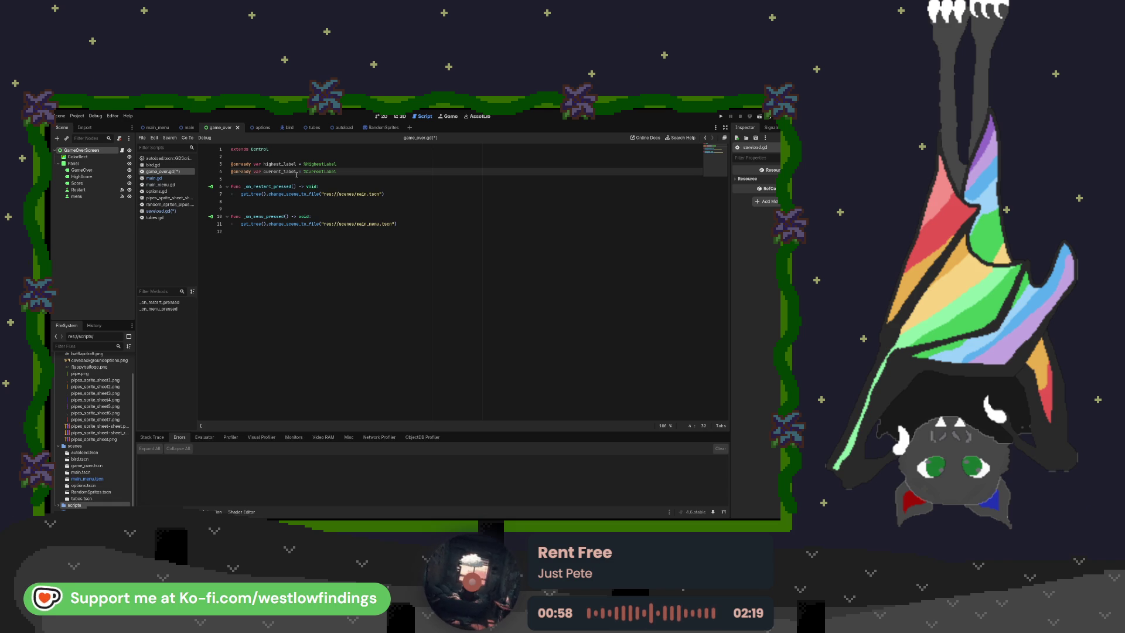
# Step: Add 'var current_score = 0' with a setter storing x and setting current_label.text = str(x)
pyautogui.press('Down')
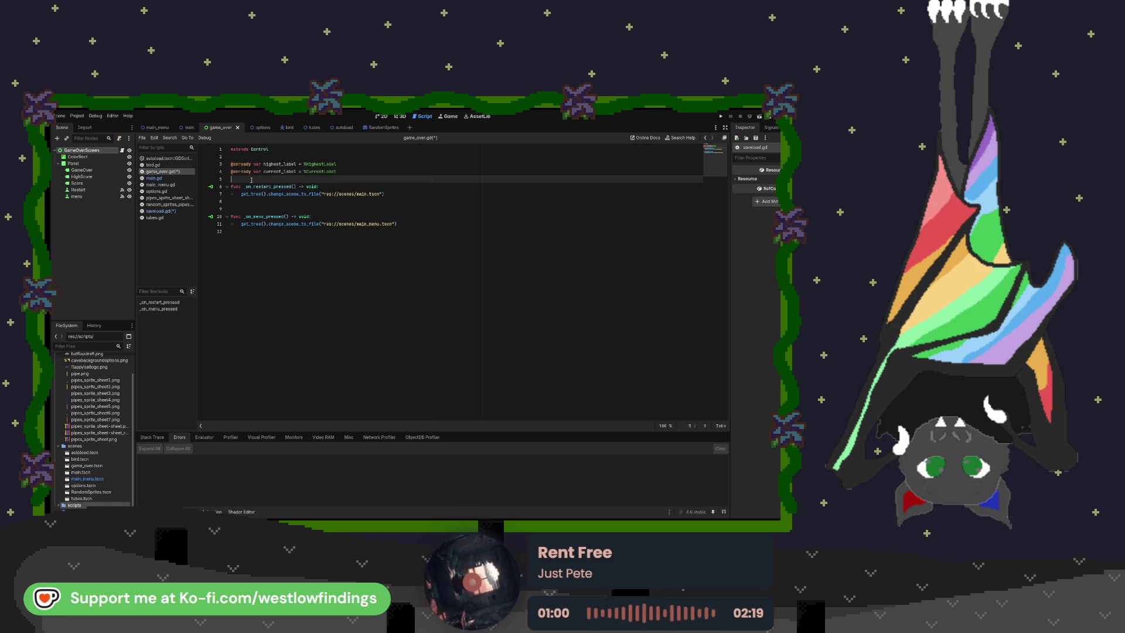
pyautogui.press('Return')
pyautogui.press('Return')
pyautogui.press('Up')
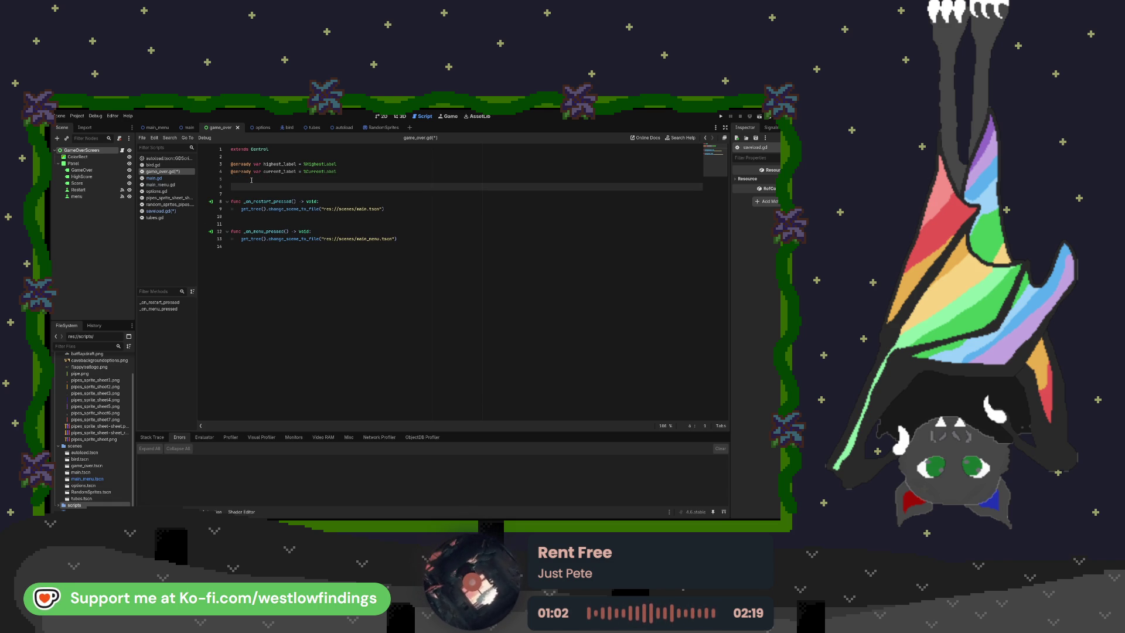
pyautogui.write('var s')
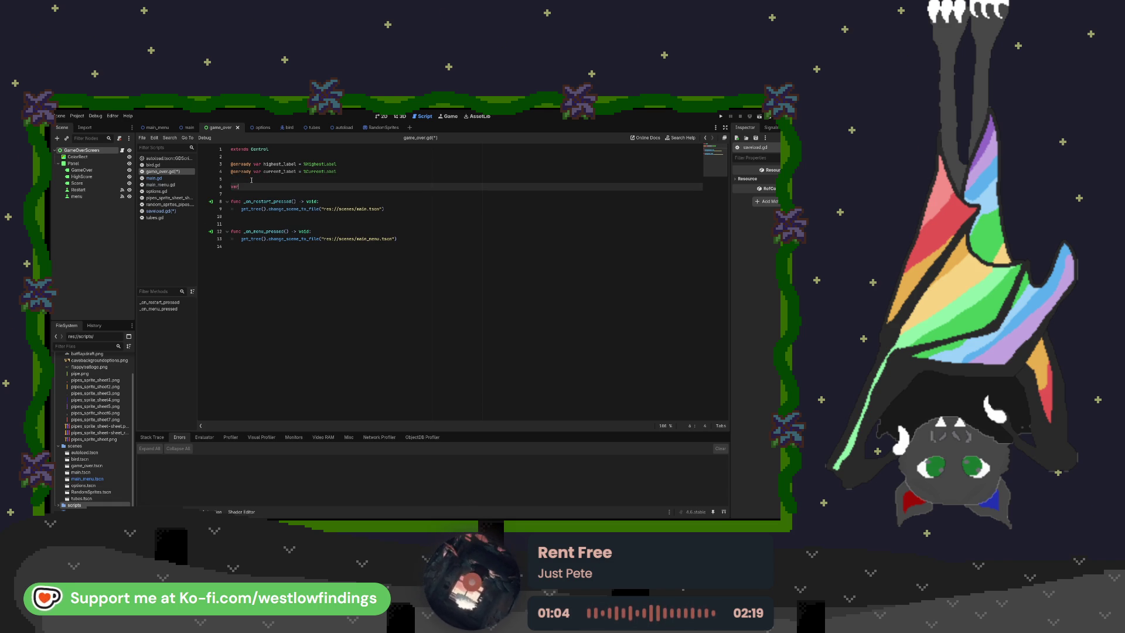
pyautogui.write('urrent')
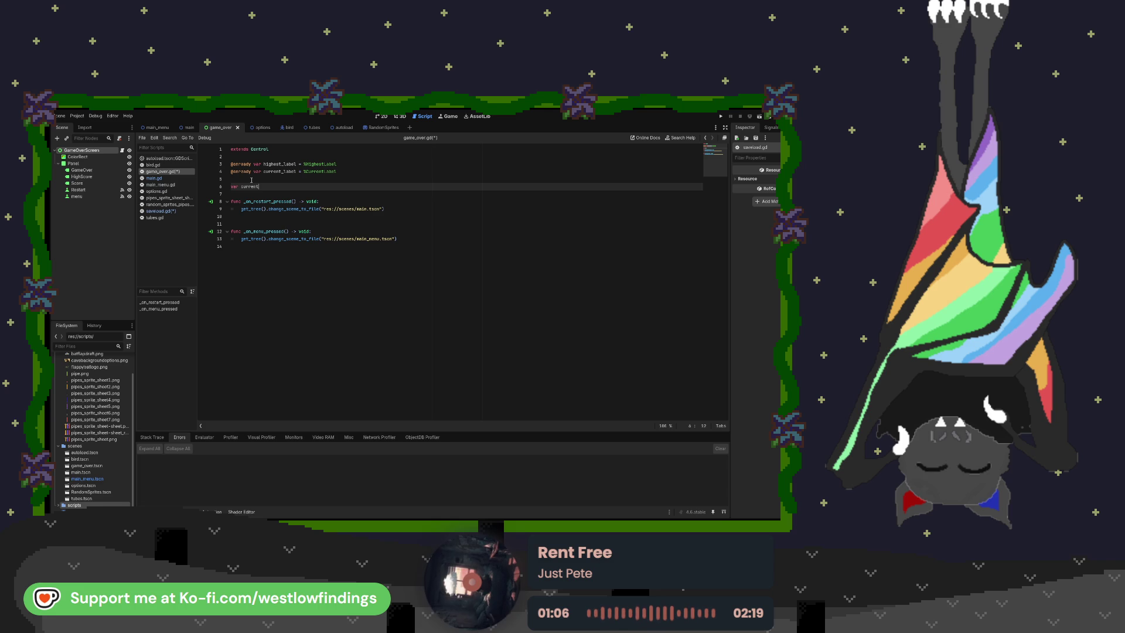
pyautogui.write('ore')
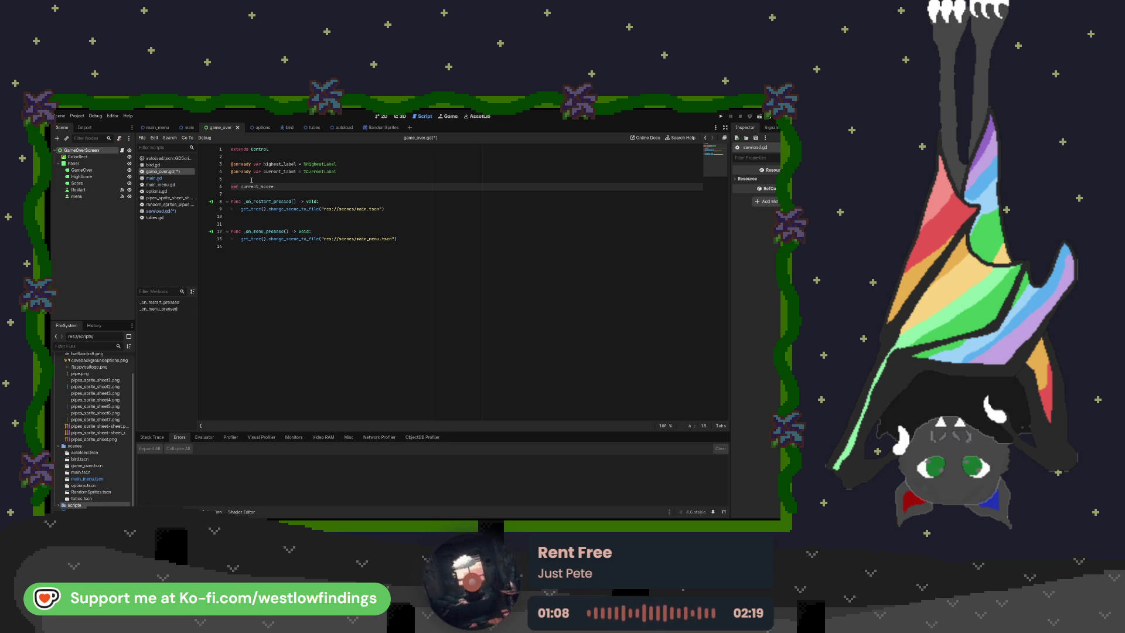
pyautogui.write(' = 0')
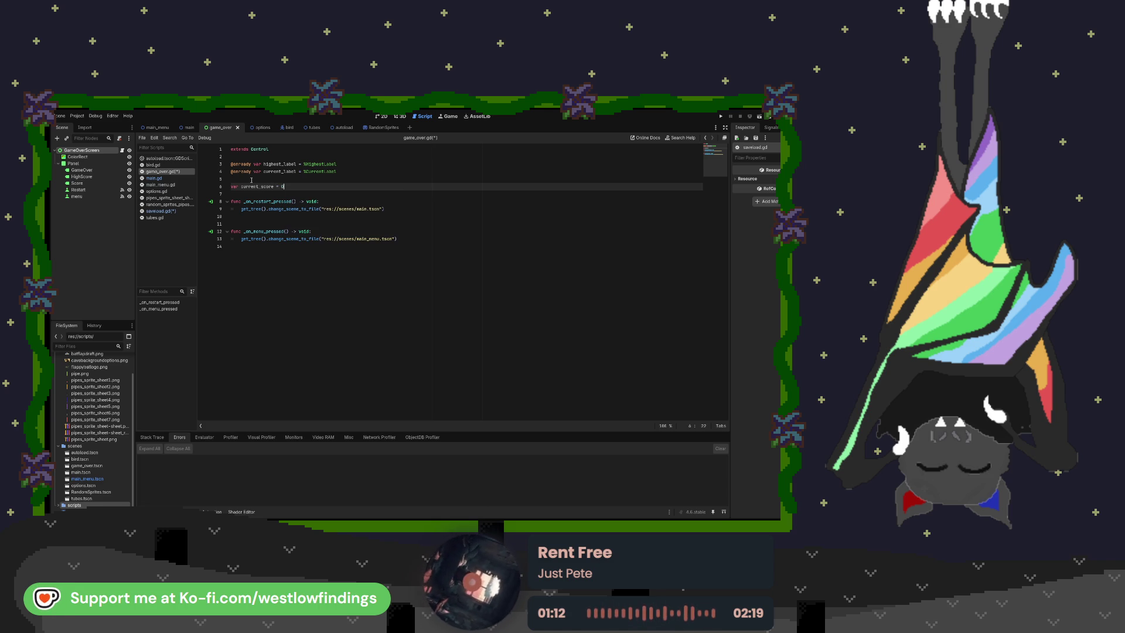
pyautogui.write(' :')
pyautogui.press('Return')
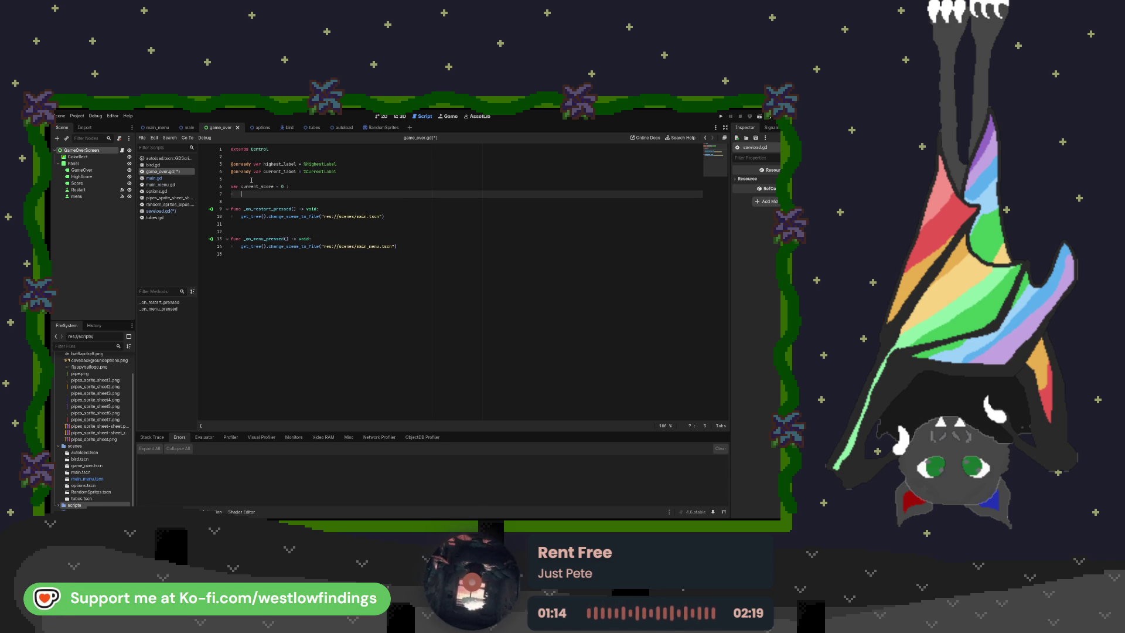
pyautogui.write('set')
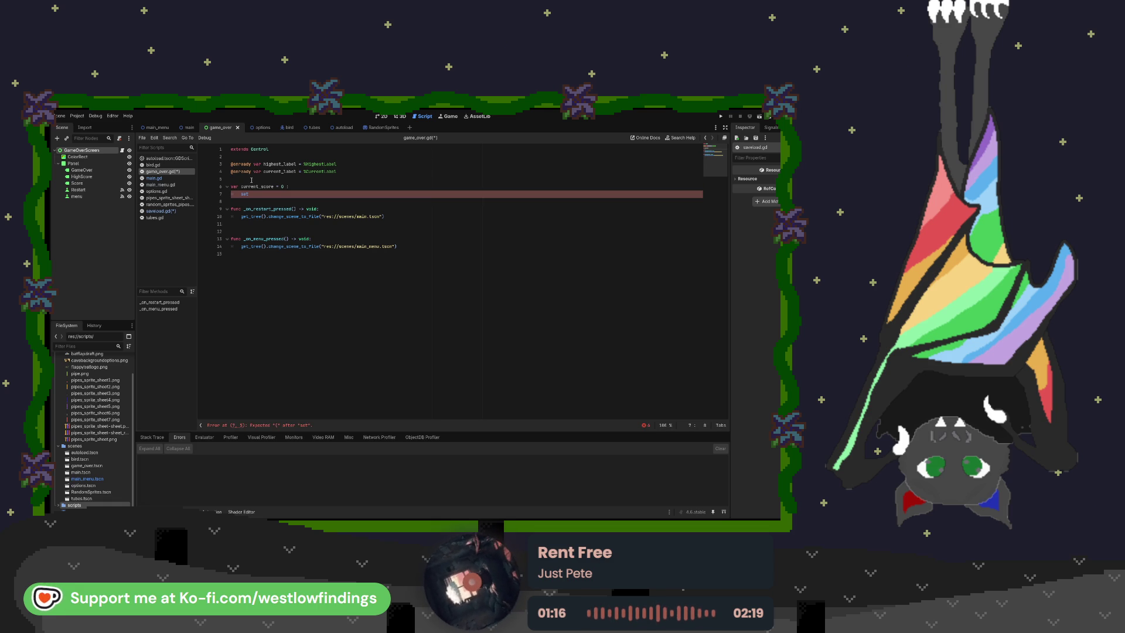
pyautogui.write(' ()')
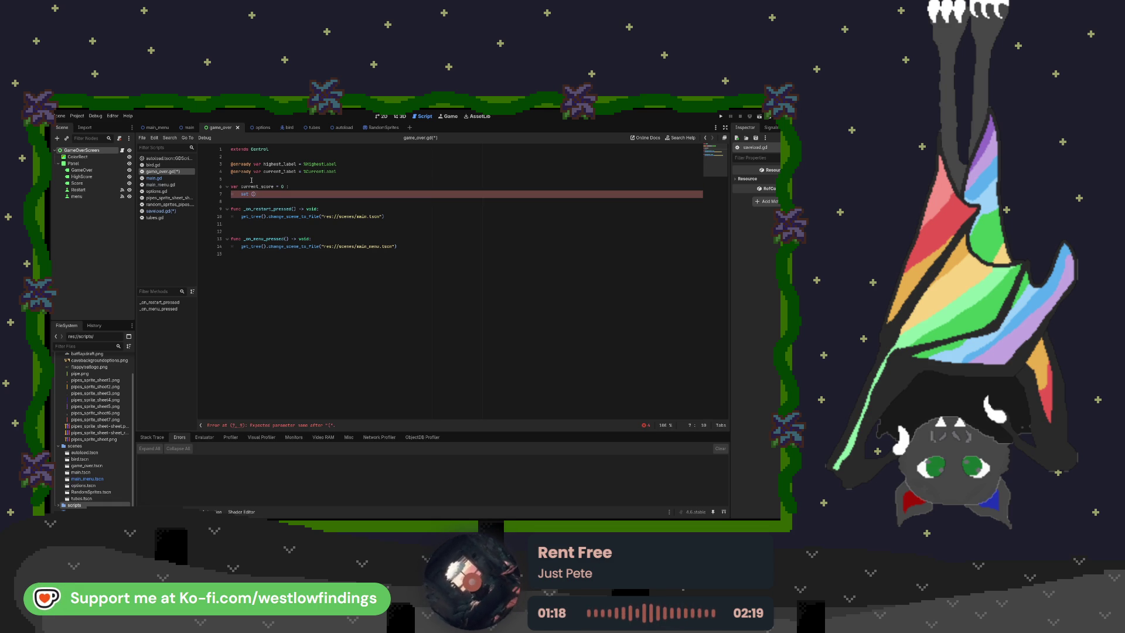
pyautogui.write('x')
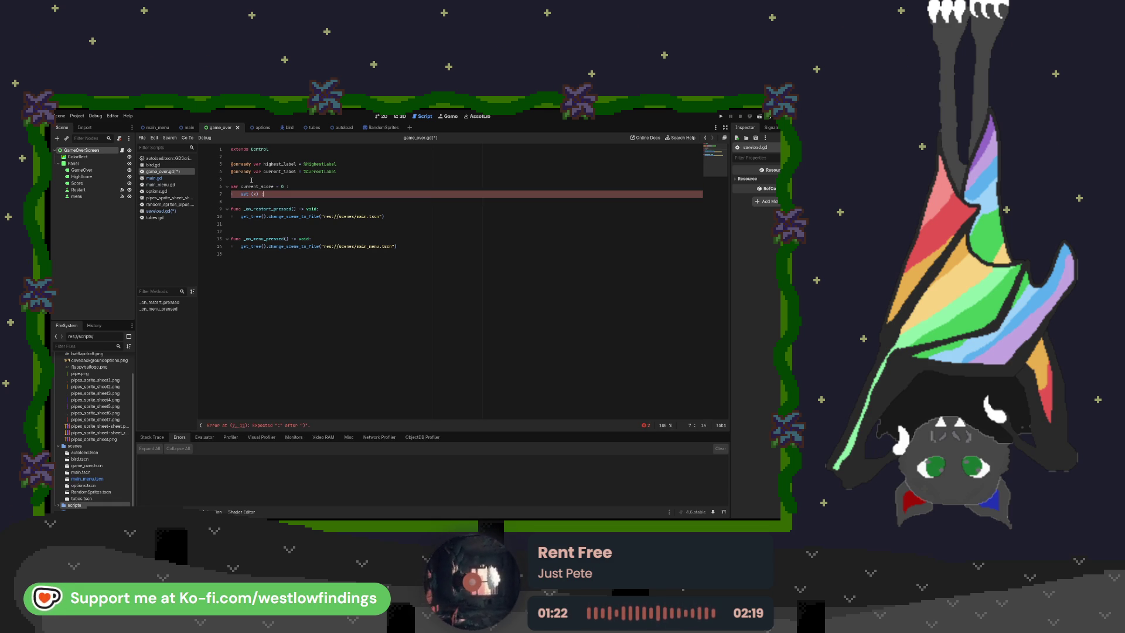
pyautogui.write(' : ')
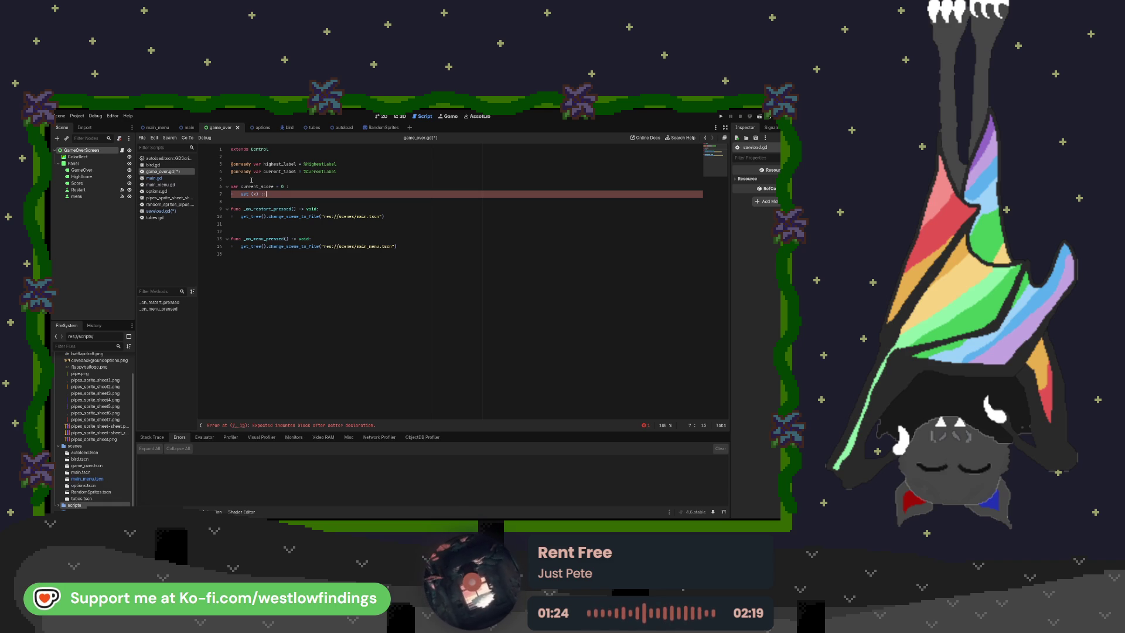
pyautogui.write('current_score')
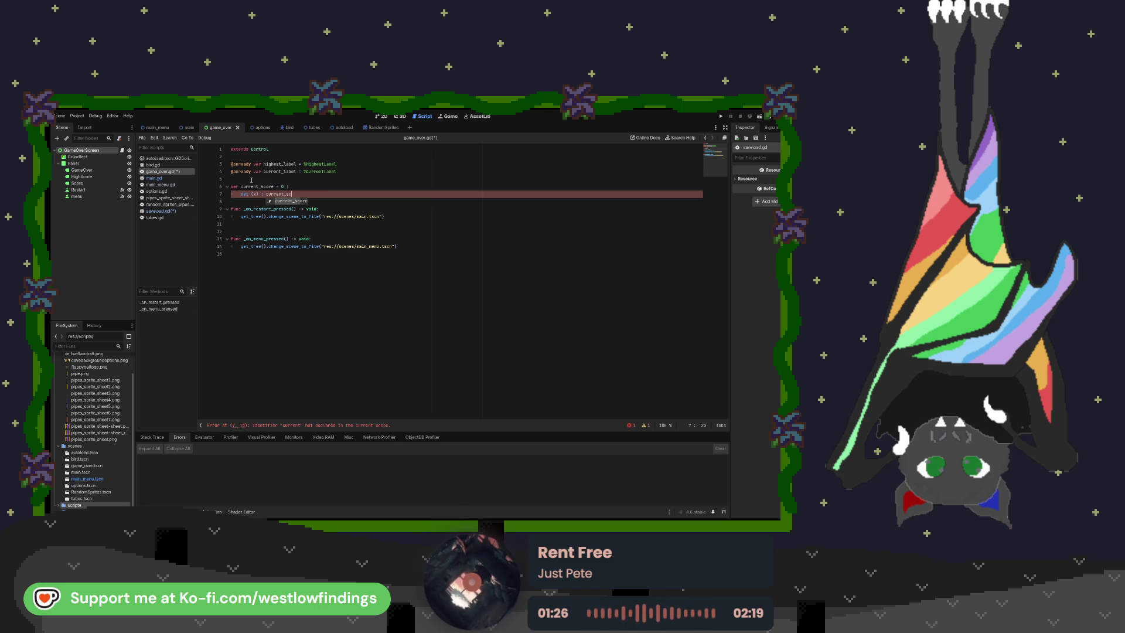
pyautogui.write(' = ')
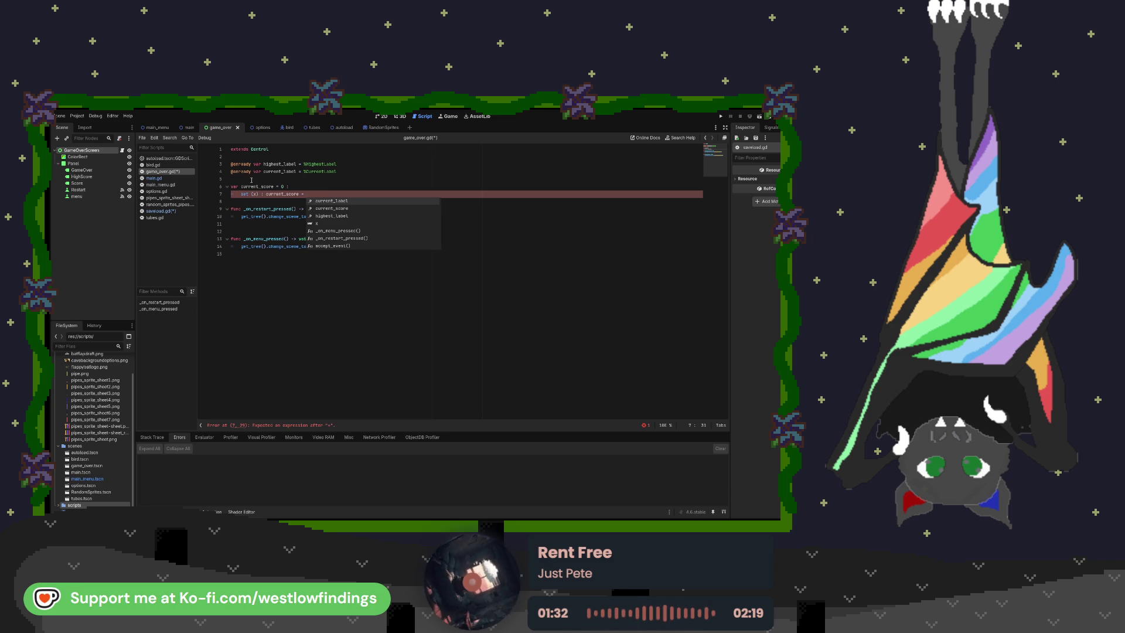
pyautogui.write('x; curren')
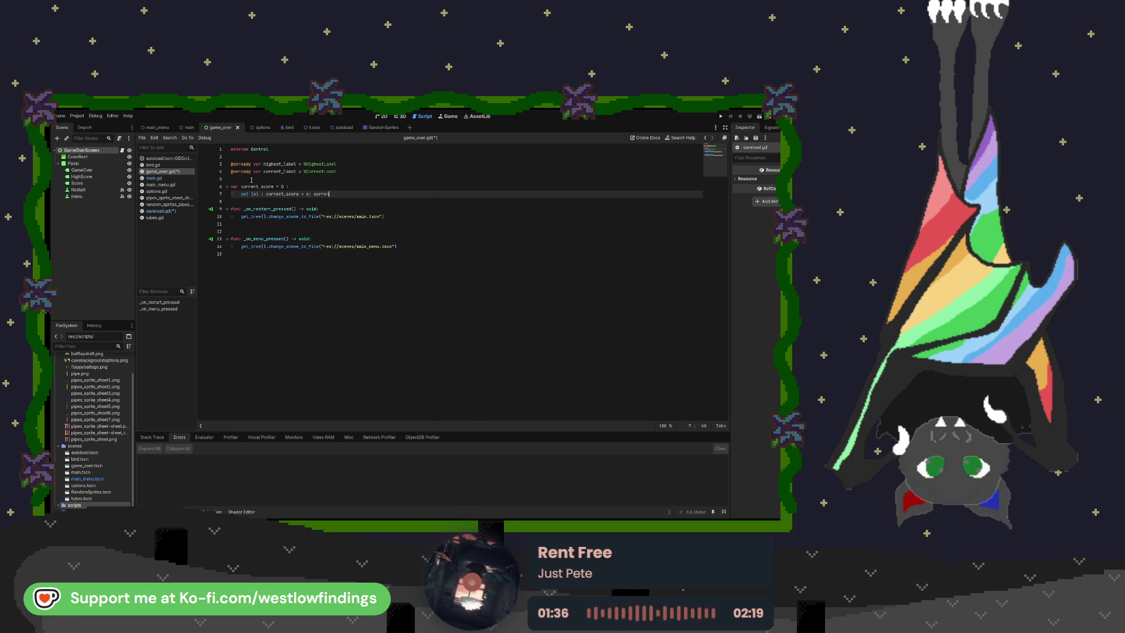
pyautogui.write('t_label')
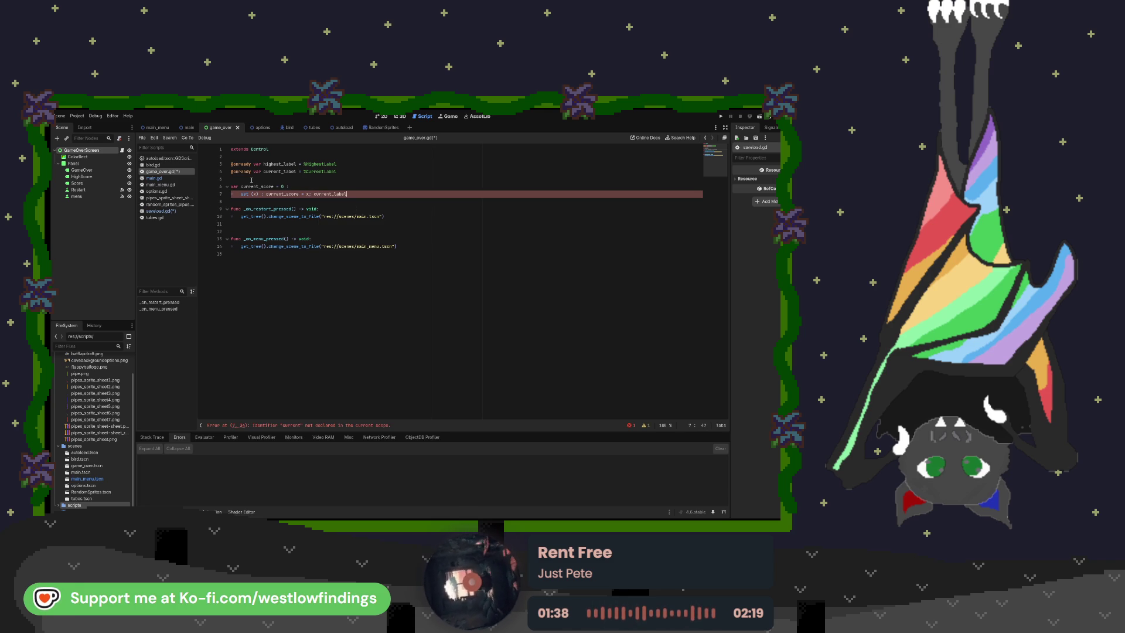
pyautogui.press('Return')
pyautogui.write('=')
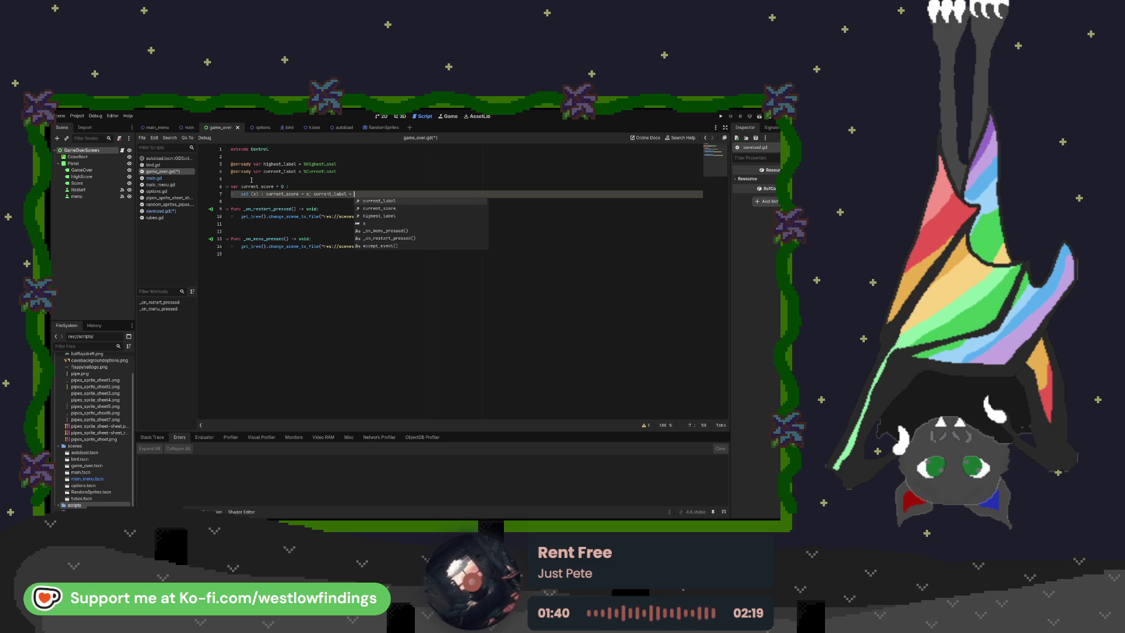
pyautogui.press('BackSpace')
pyautogui.press('BackSpace')
pyautogui.press('BackSpace')
pyautogui.write('.text')
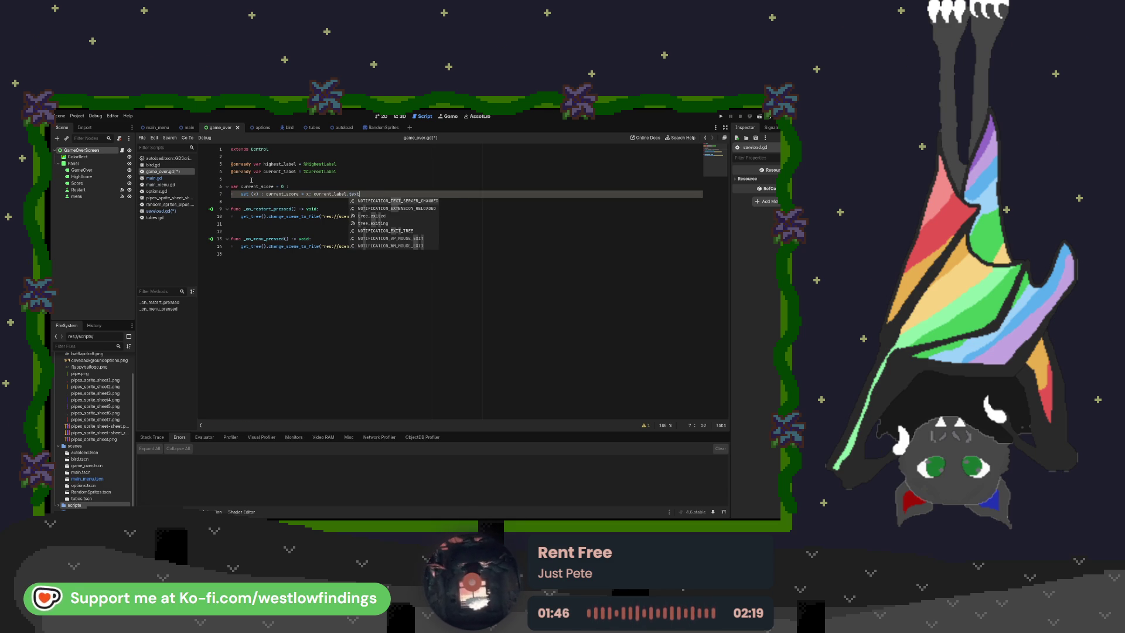
pyautogui.write(' =')
pyautogui.write('str()')
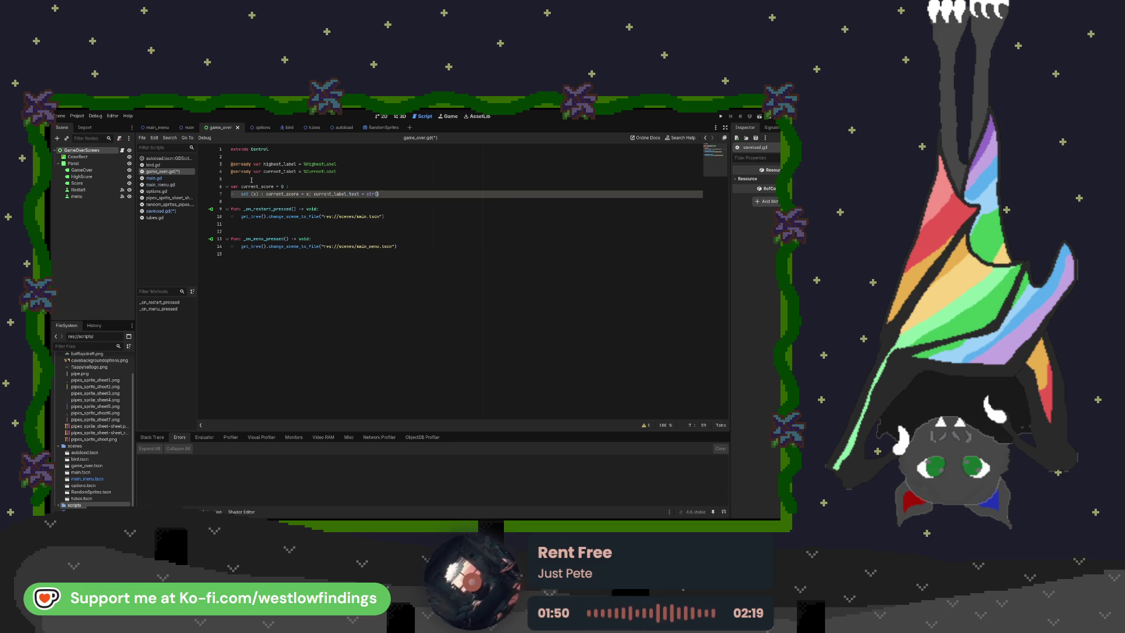
pyautogui.write('x)')
pyautogui.press('Return')
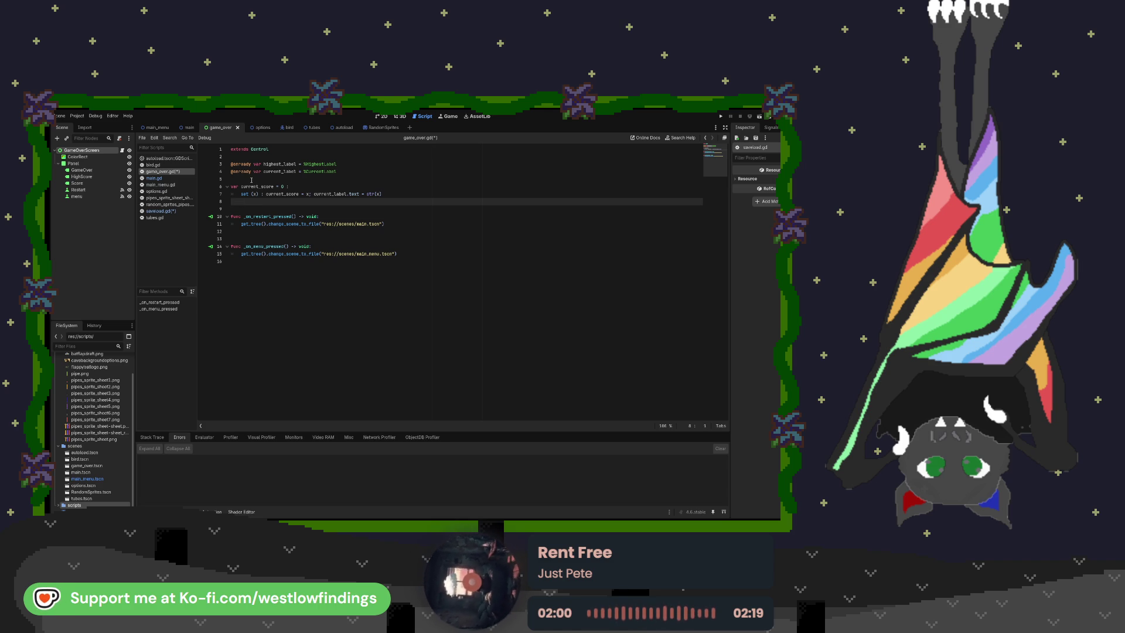
pyautogui.press('Return')
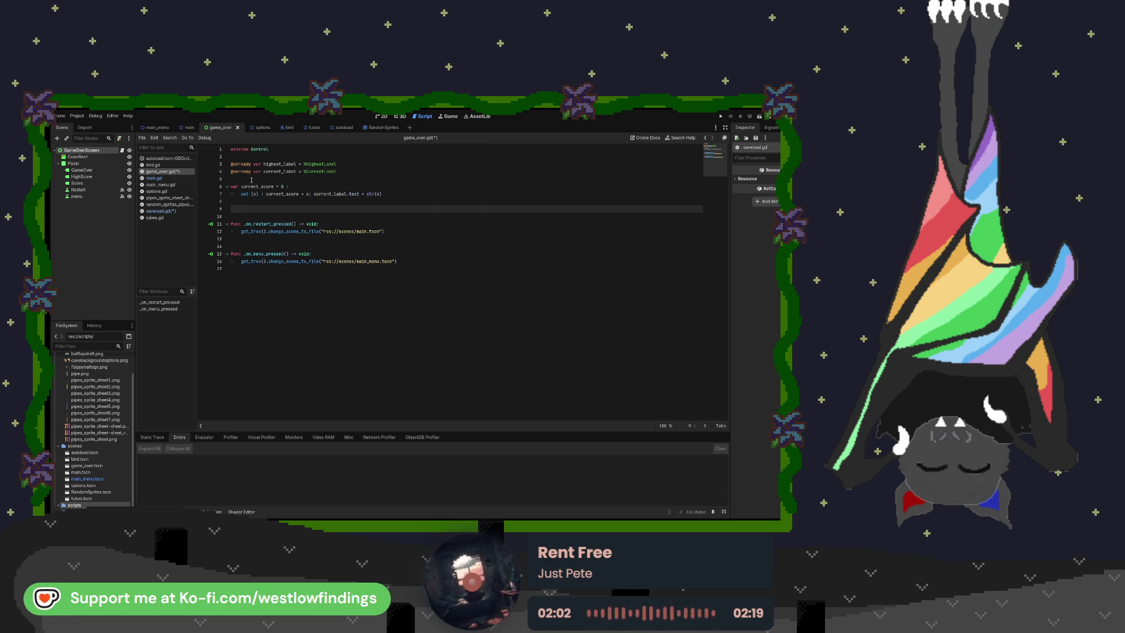
pyautogui.write('c')
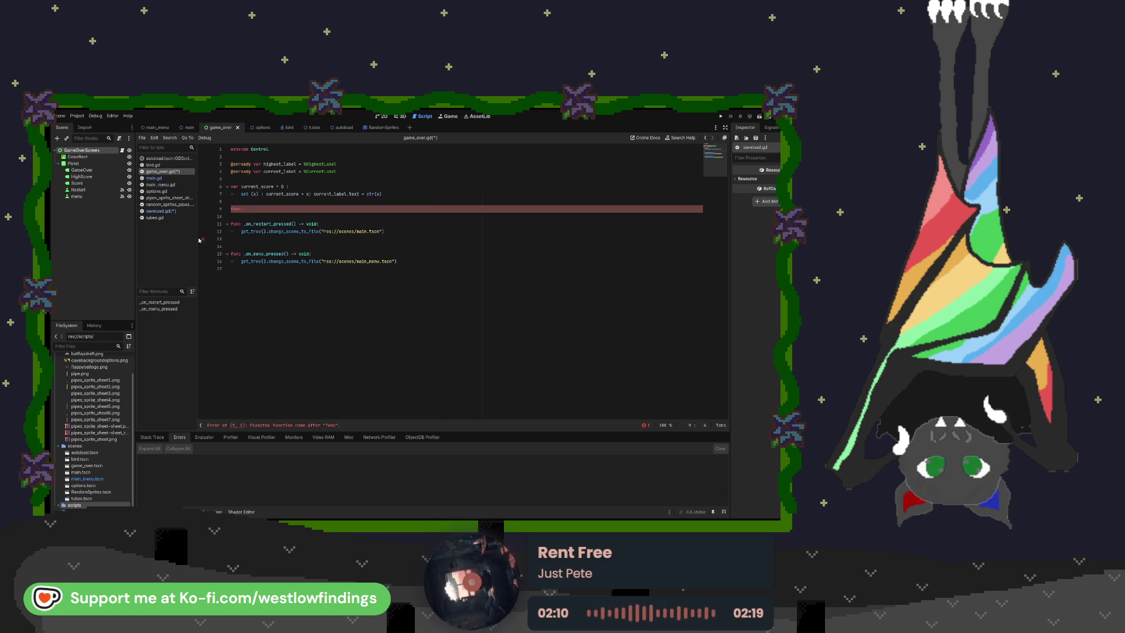
# Step: Duplicate the menu button, move the copy above Restart and label it 'Save Score'
pyautogui.click(88, 197)
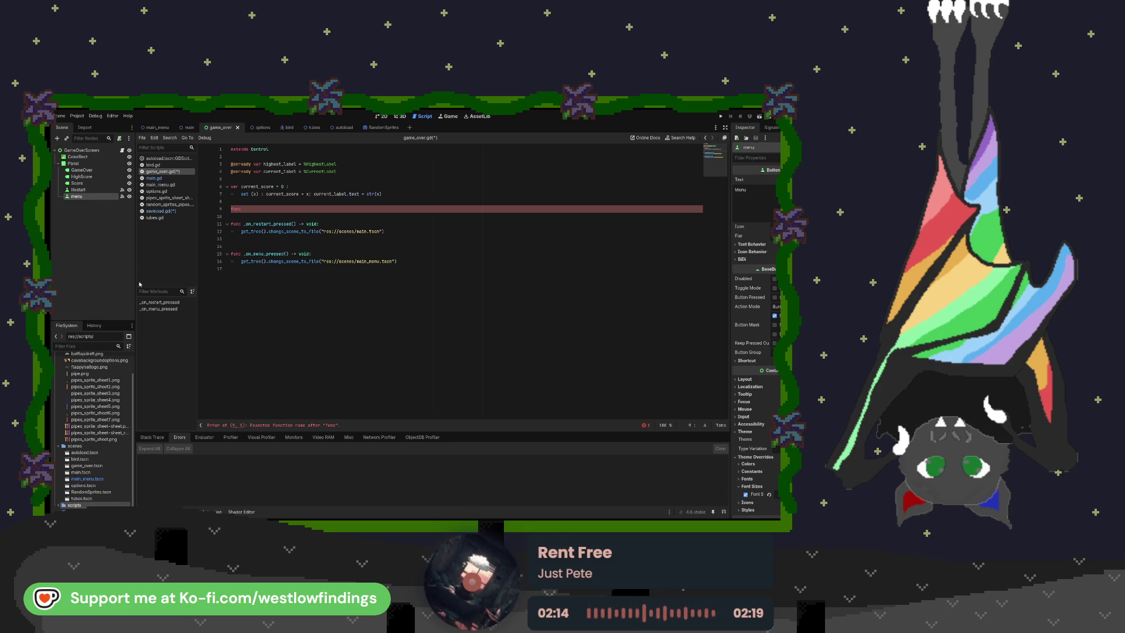
pyautogui.hotkey('ctrl', 'd')
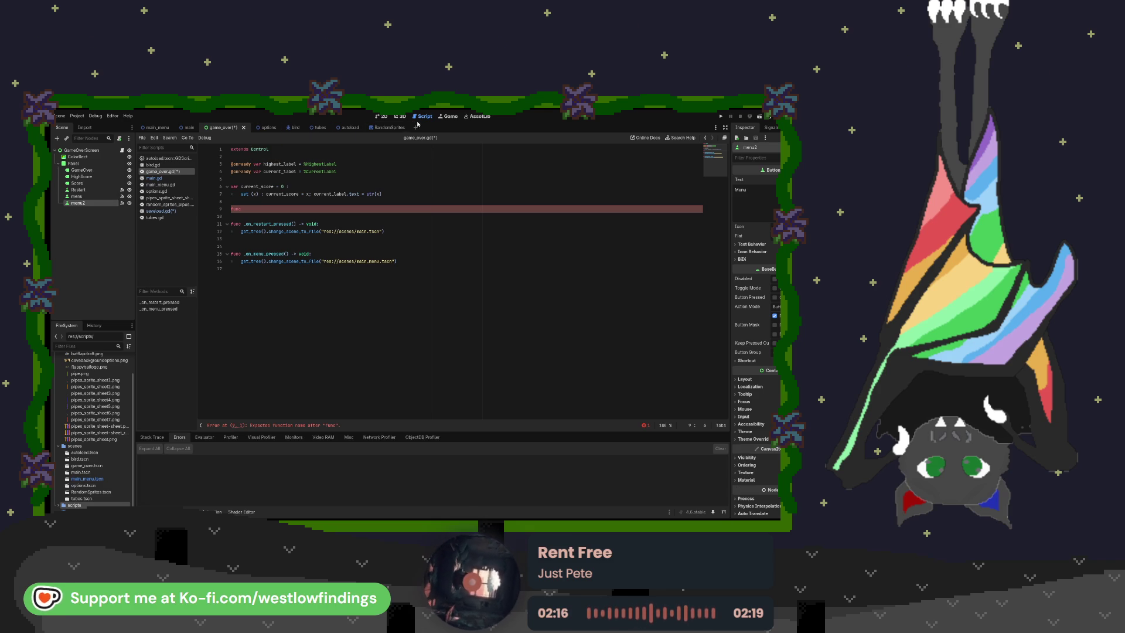
pyautogui.click(381, 116)
pyautogui.moveTo(432, 329); pyautogui.dragTo(433, 314)
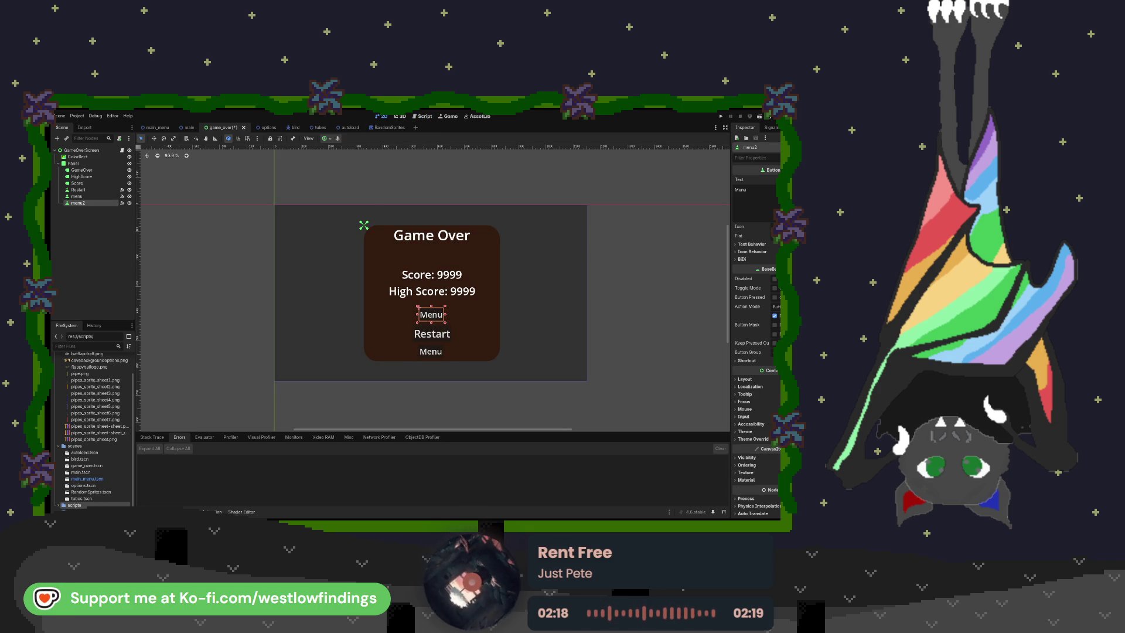
pyautogui.doubleClick(750, 190)
pyautogui.write('Save S')
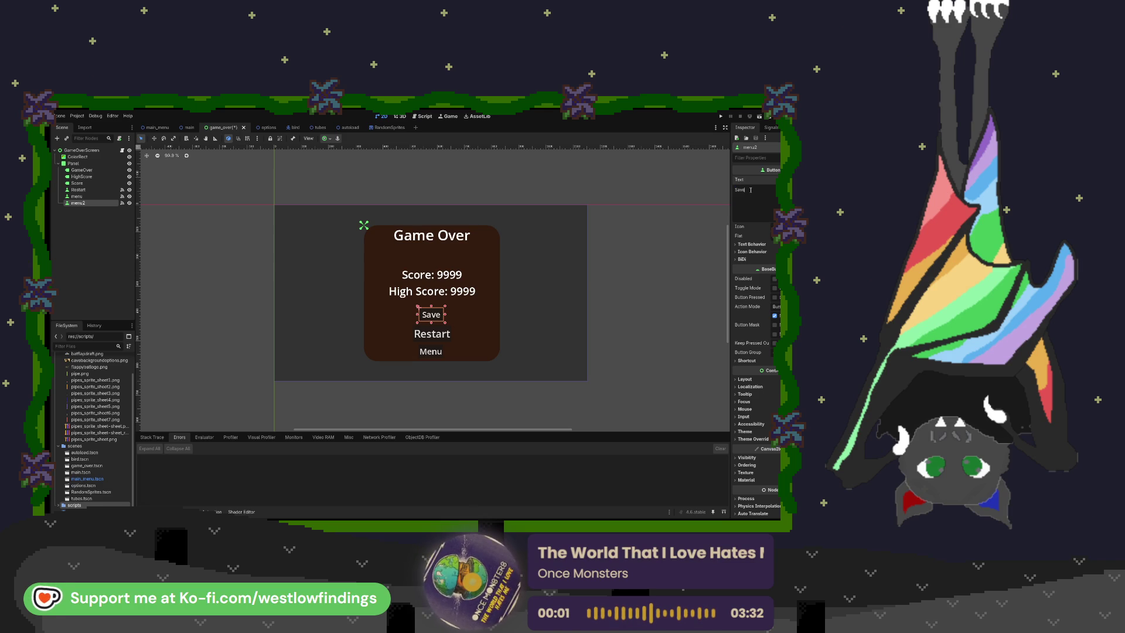
pyautogui.write('core')
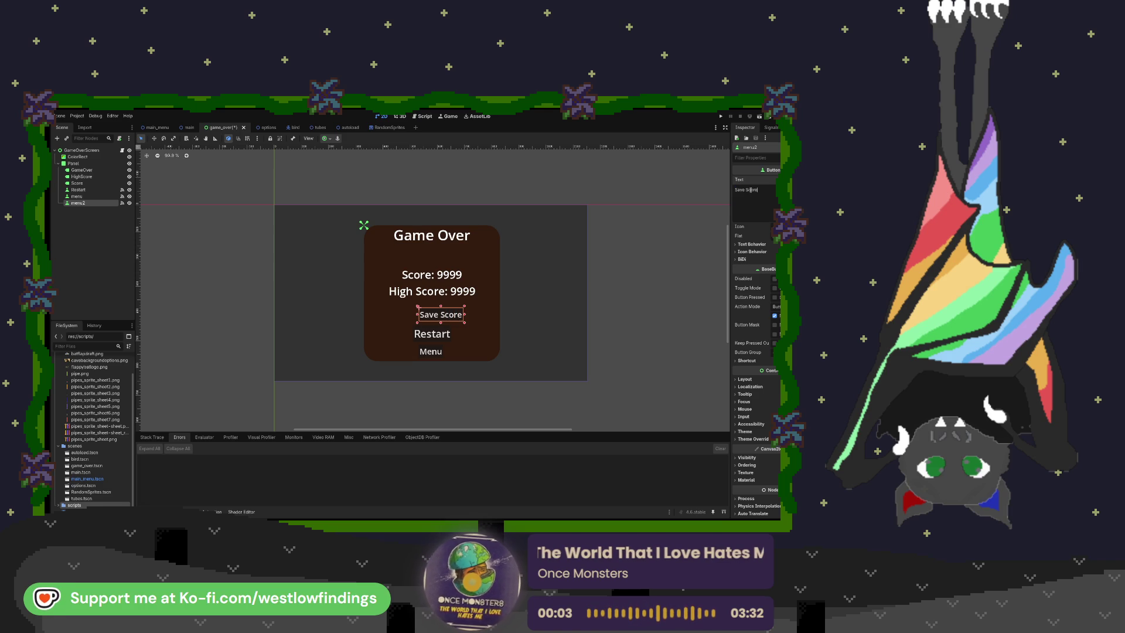
pyautogui.moveTo(452, 316); pyautogui.dragTo(444, 316)
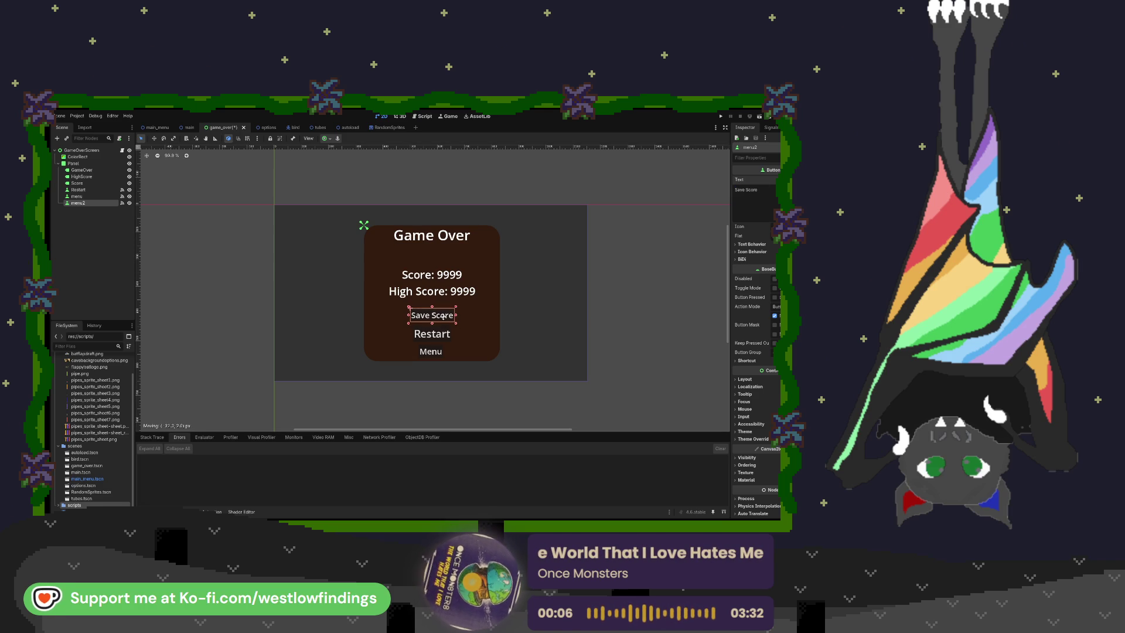
# Step: Rename the Save Score button node to savescore
pyautogui.click(490, 317)
pyautogui.click(538, 306)
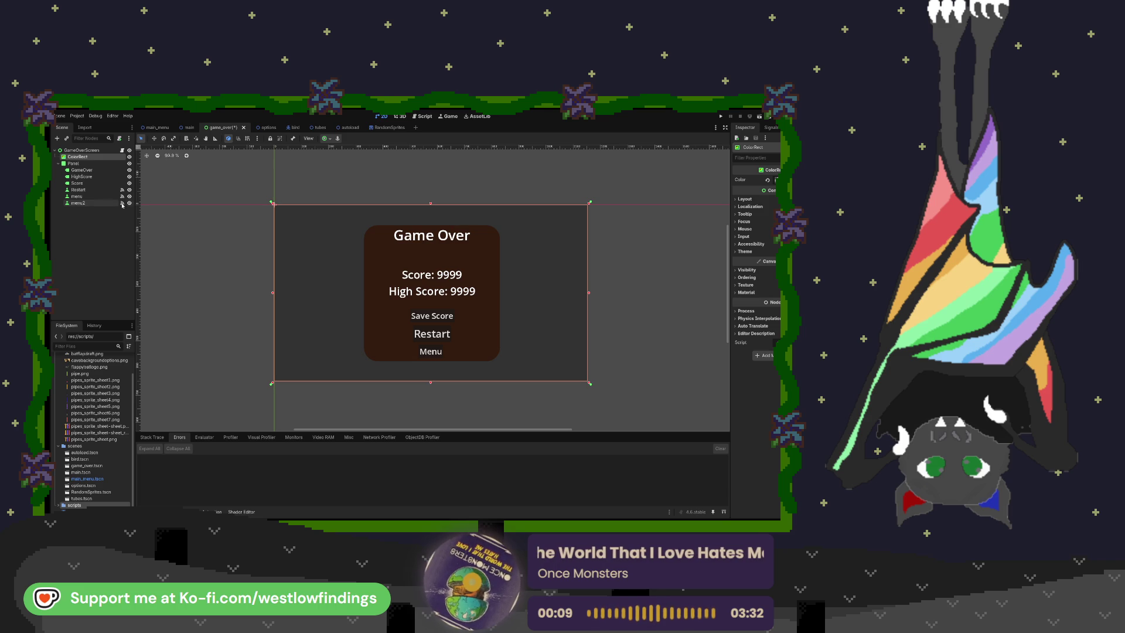
pyautogui.click(90, 202)
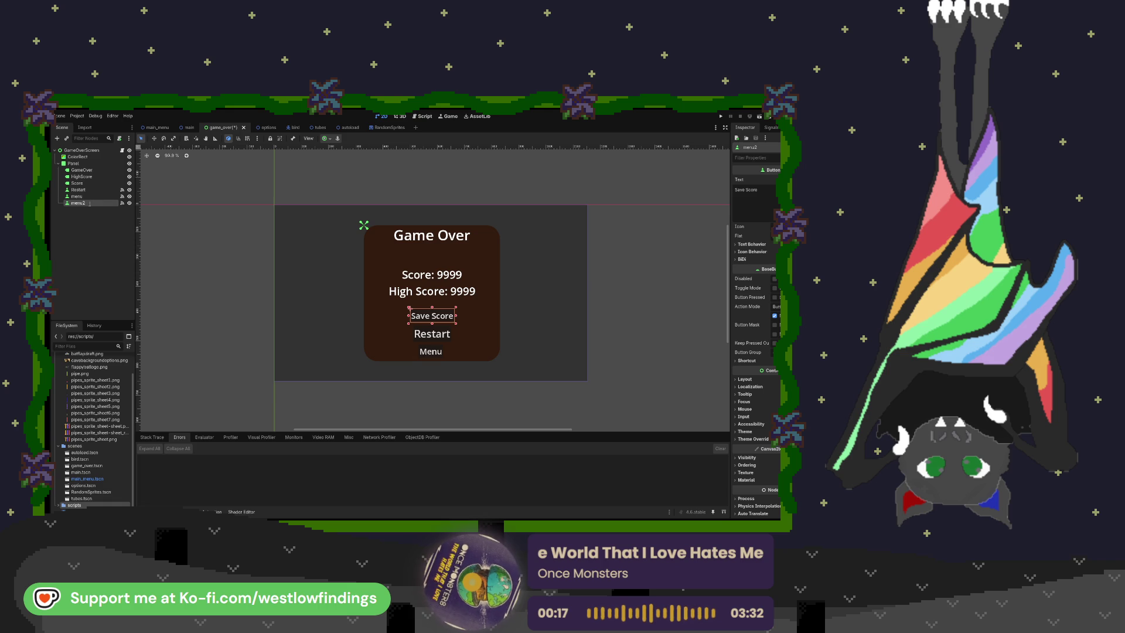
pyautogui.press('F2')
pyautogui.write('savescore')
pyautogui.press('Return')
pyautogui.click(423, 116)
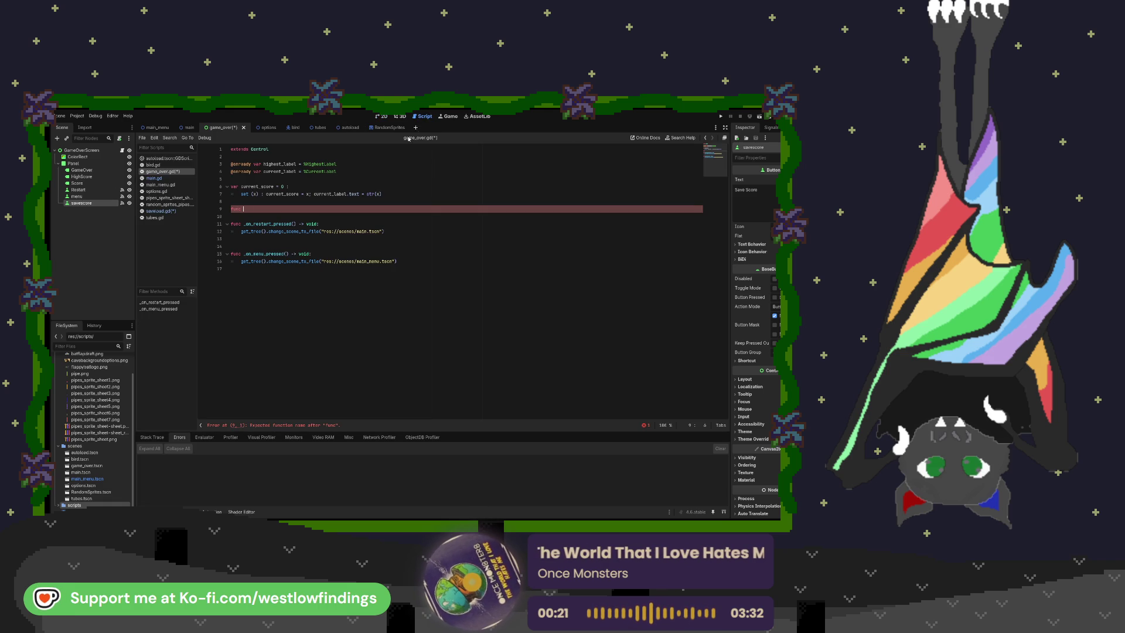
# Step: Remove the unfinished func line and connect savescore's pressed signal to an empty _on_savescore_pressed() handler
pyautogui.hotkey('shift', 'Home')
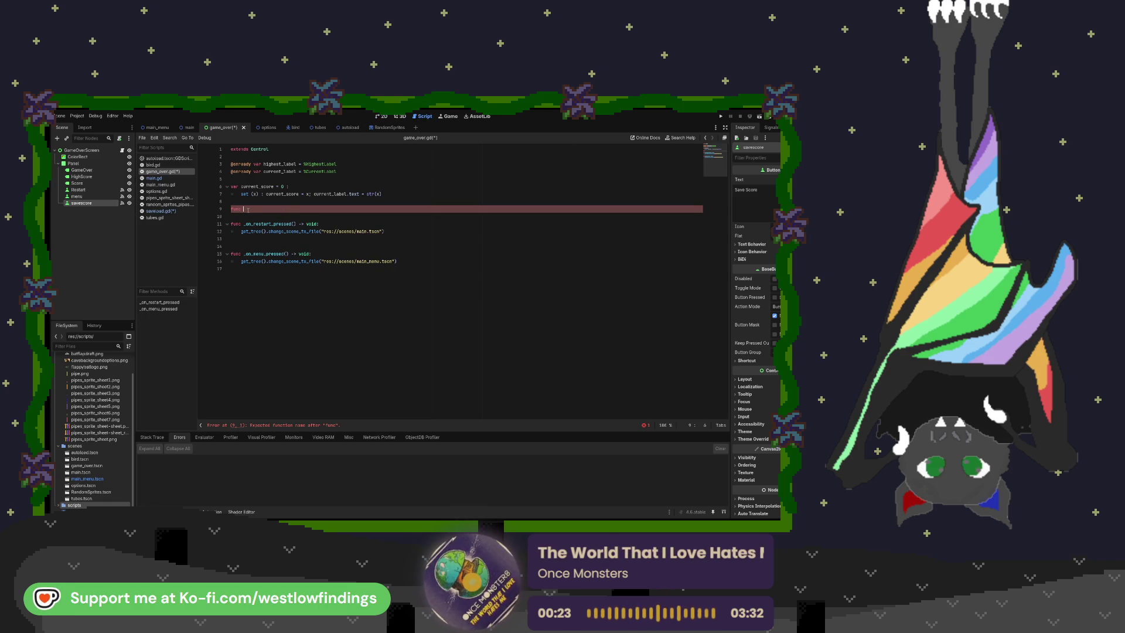
pyautogui.press('BackSpace')
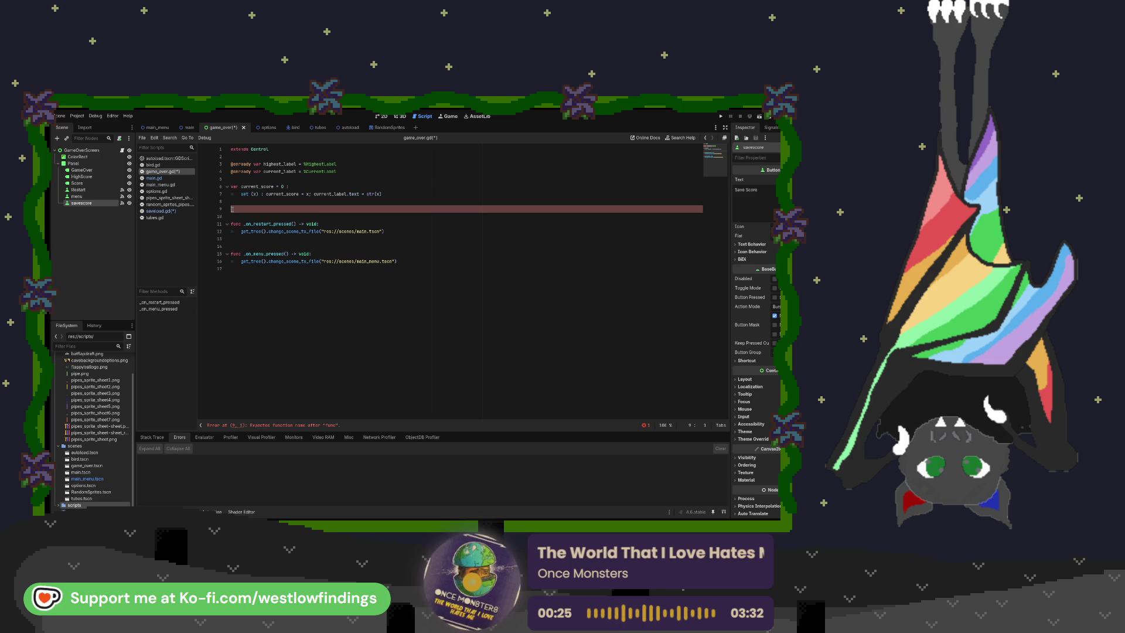
pyautogui.click(770, 127)
pyautogui.click(755, 170)
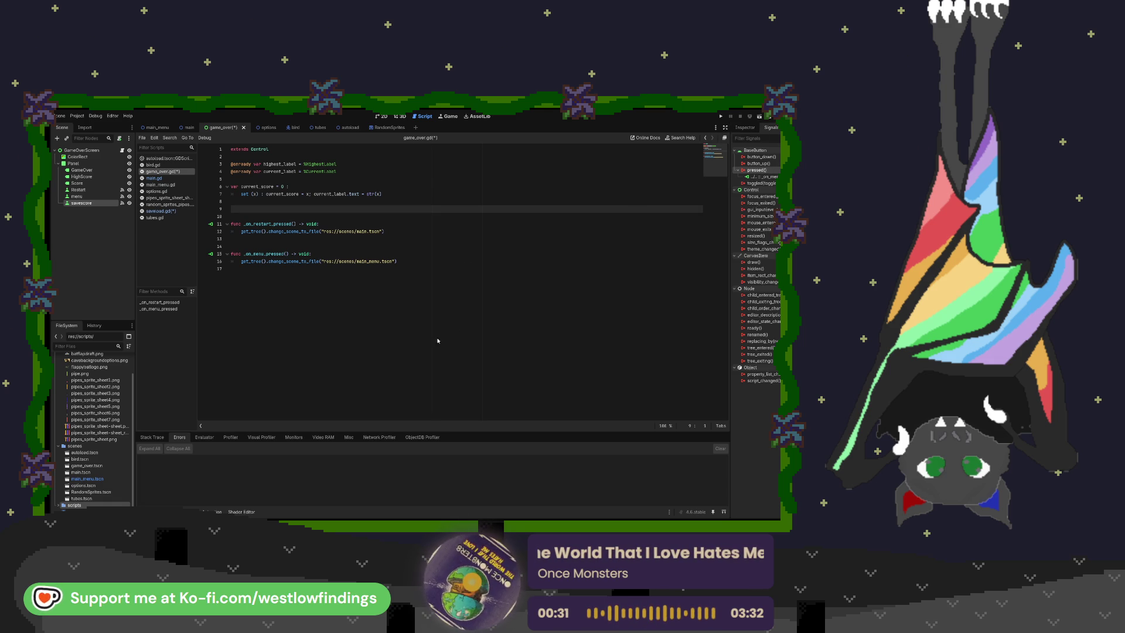
pyautogui.click(414, 389)
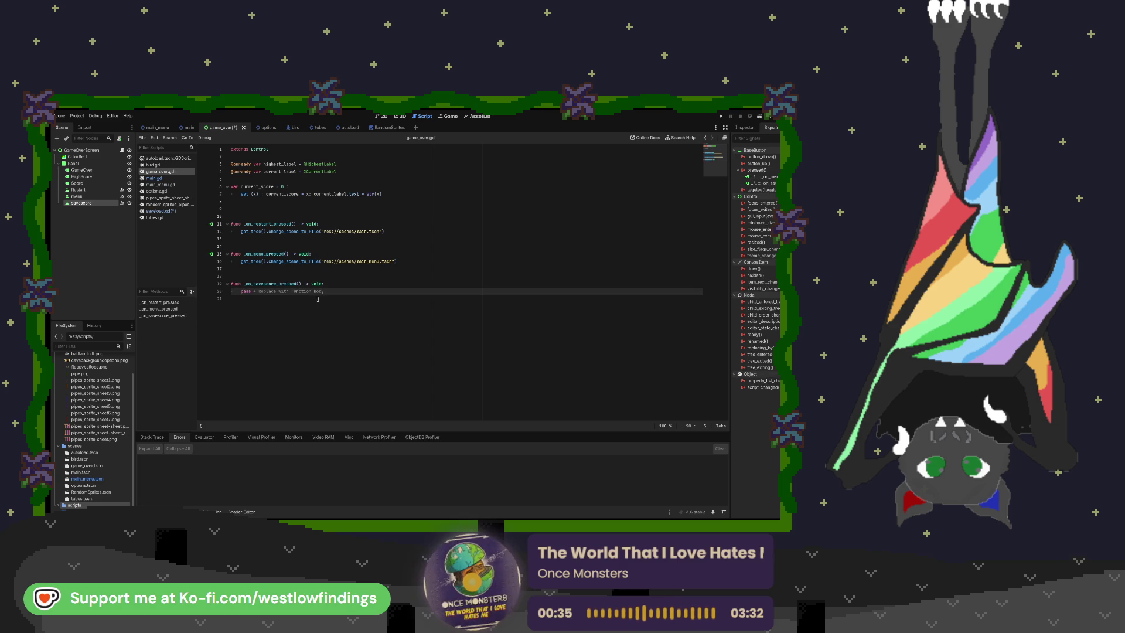
pyautogui.moveTo(336, 294); pyautogui.dragTo(241, 291)
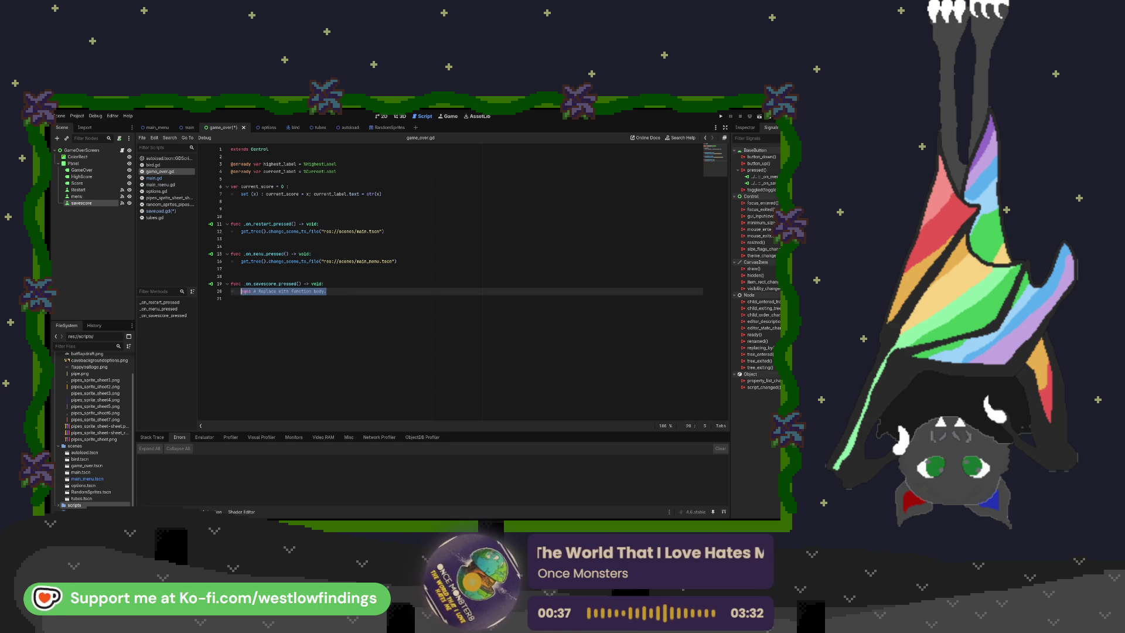
pyautogui.press('BackSpace')
pyautogui.click(245, 217)
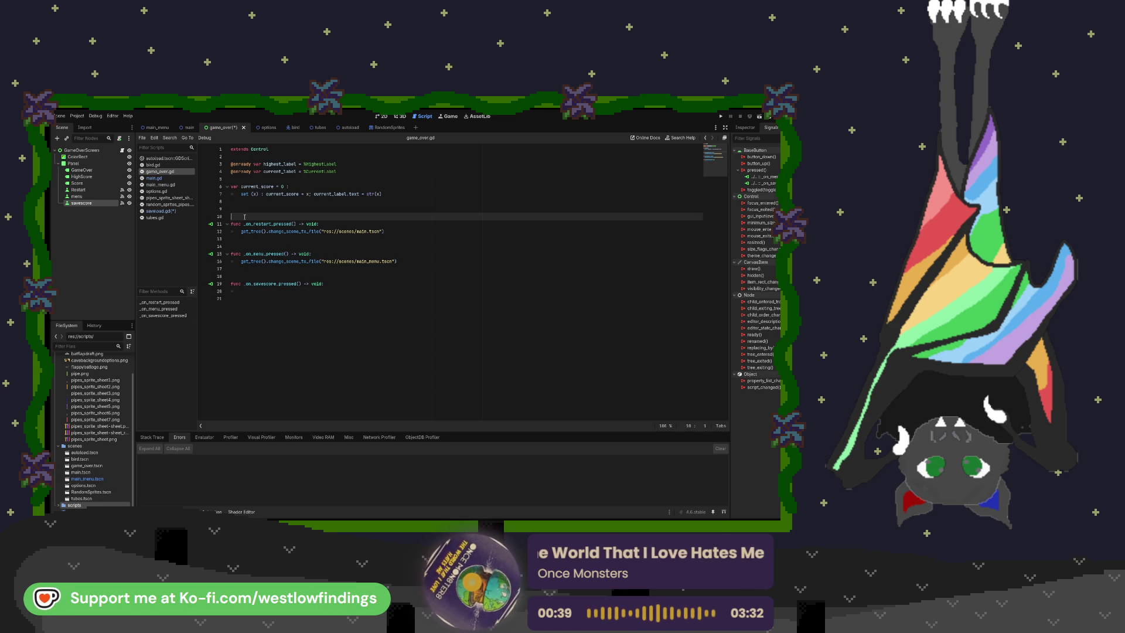
pyautogui.press('BackSpace')
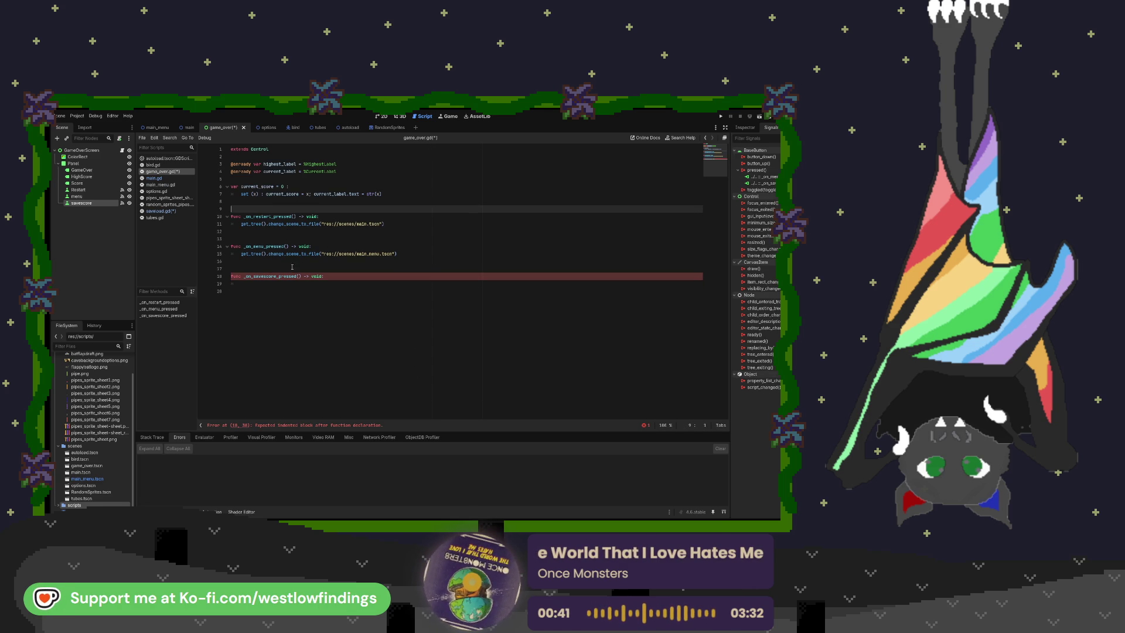
# Step: Write 'if current_score > SaveLoad.highest_record:' assigning SaveLoad.highest_record = current_score in the handler
pyautogui.click(278, 286)
pyautogui.write('if current_')
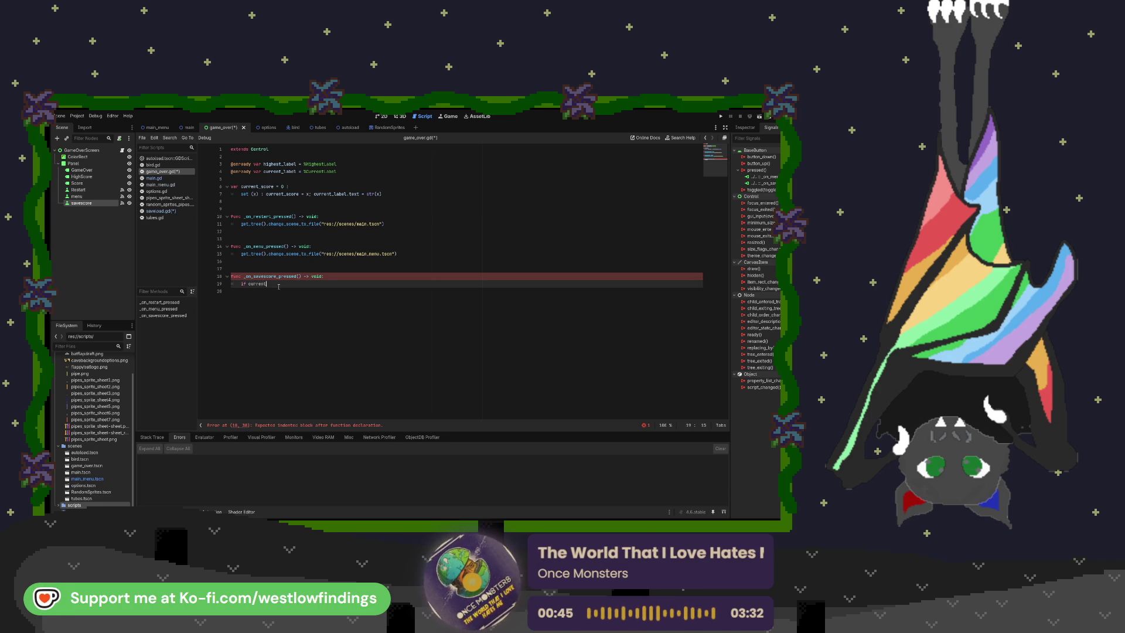
pyautogui.write('sco')
pyautogui.press('Return')
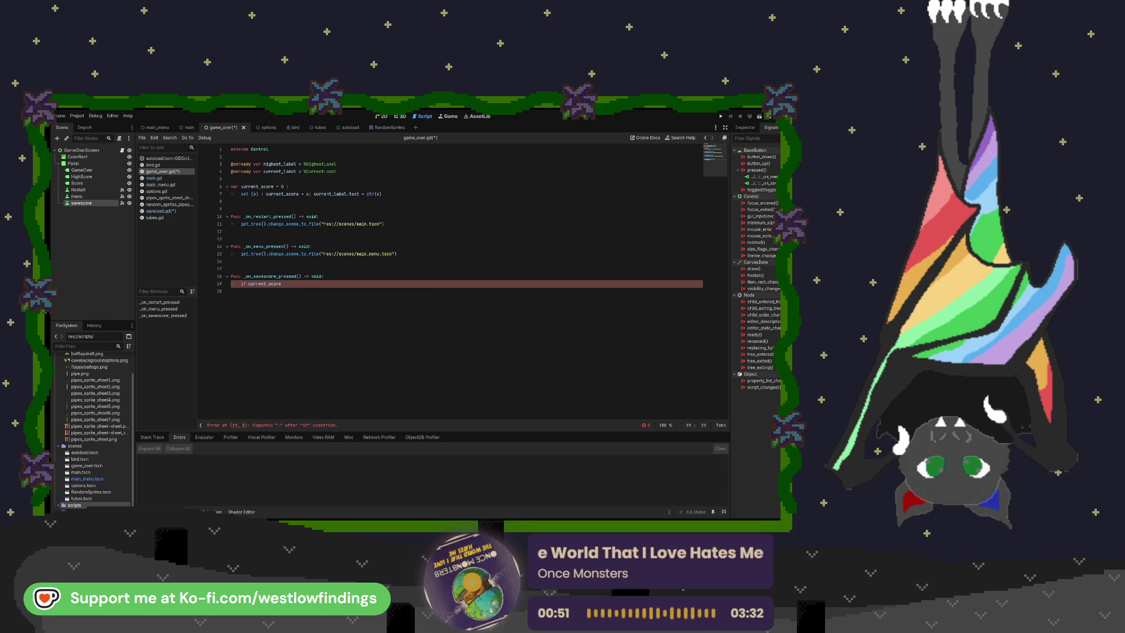
pyautogui.write('> ')
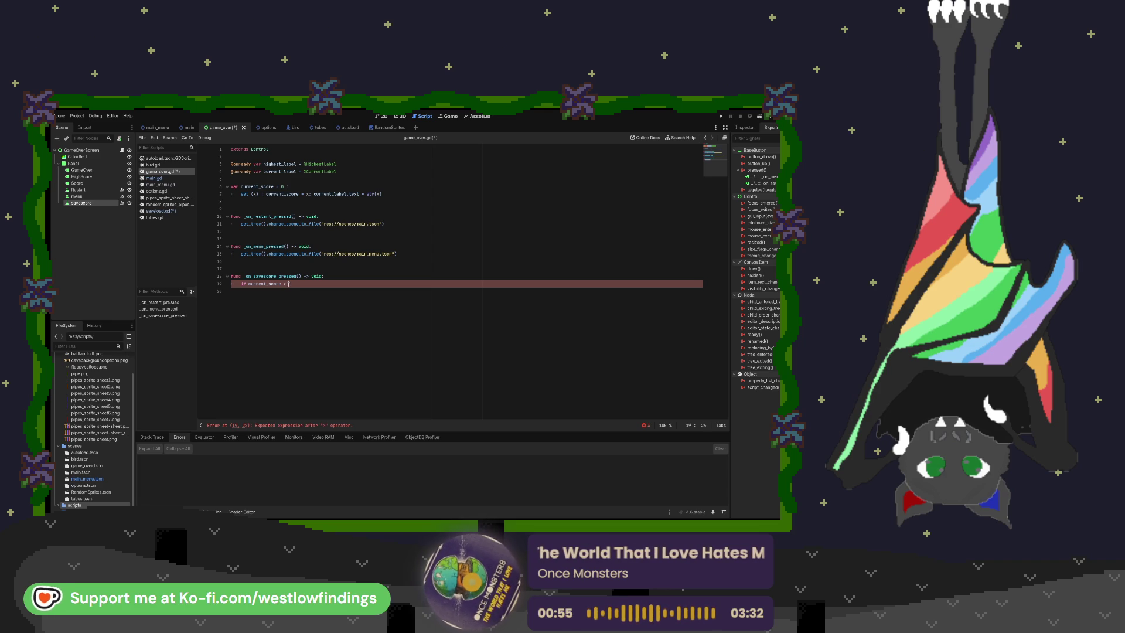
pyautogui.write('Save')
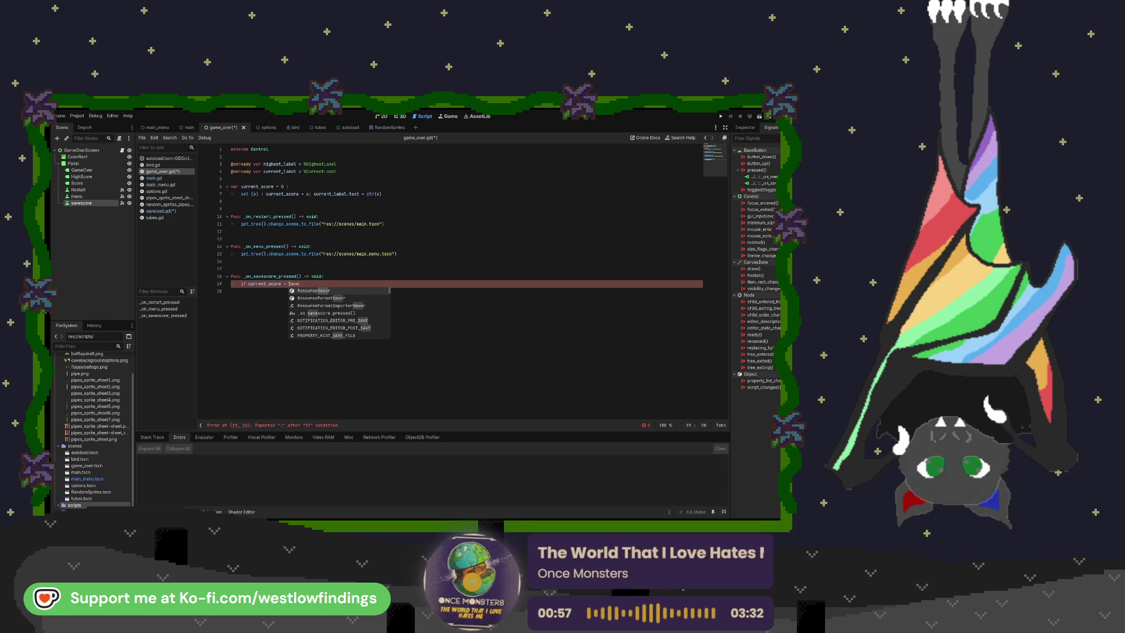
pyautogui.write('Load')
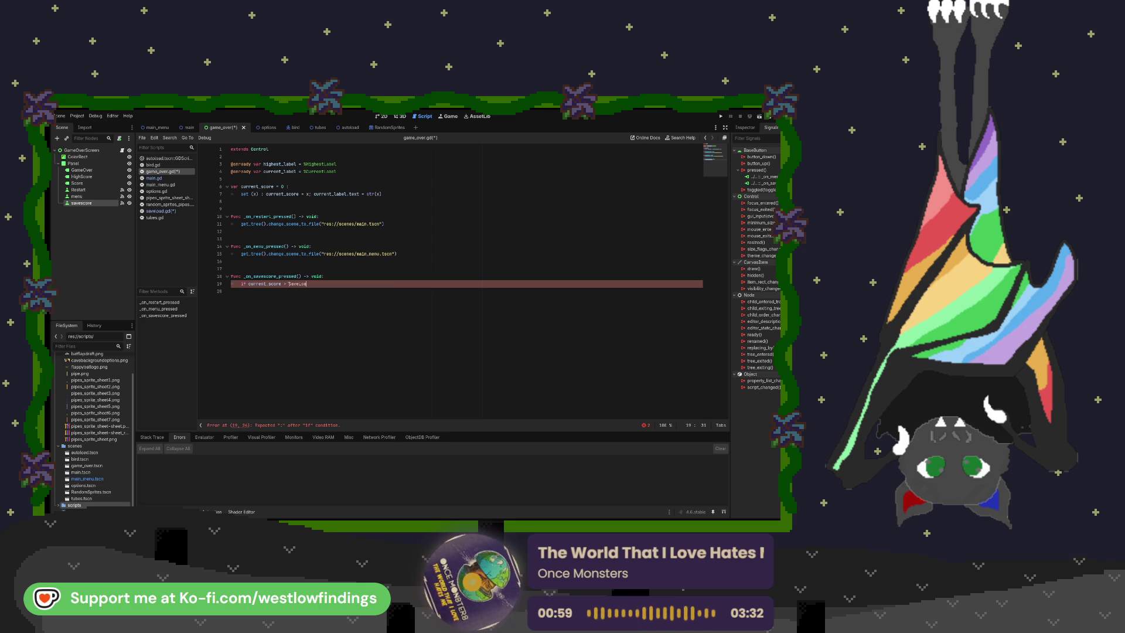
pyautogui.write('.highest')
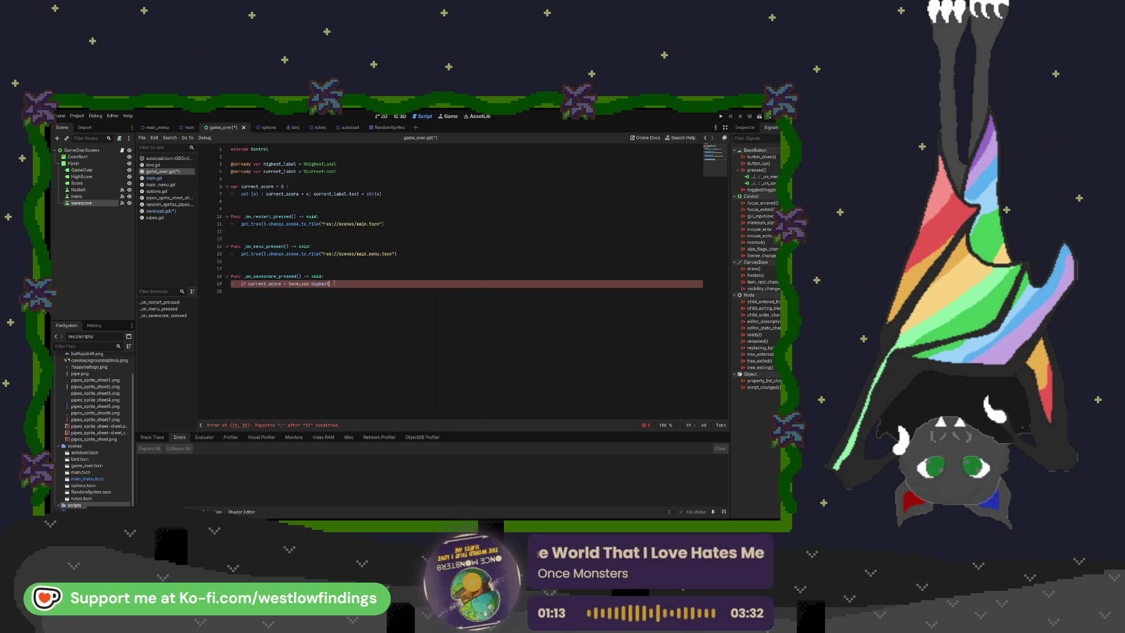
pyautogui.write('record')
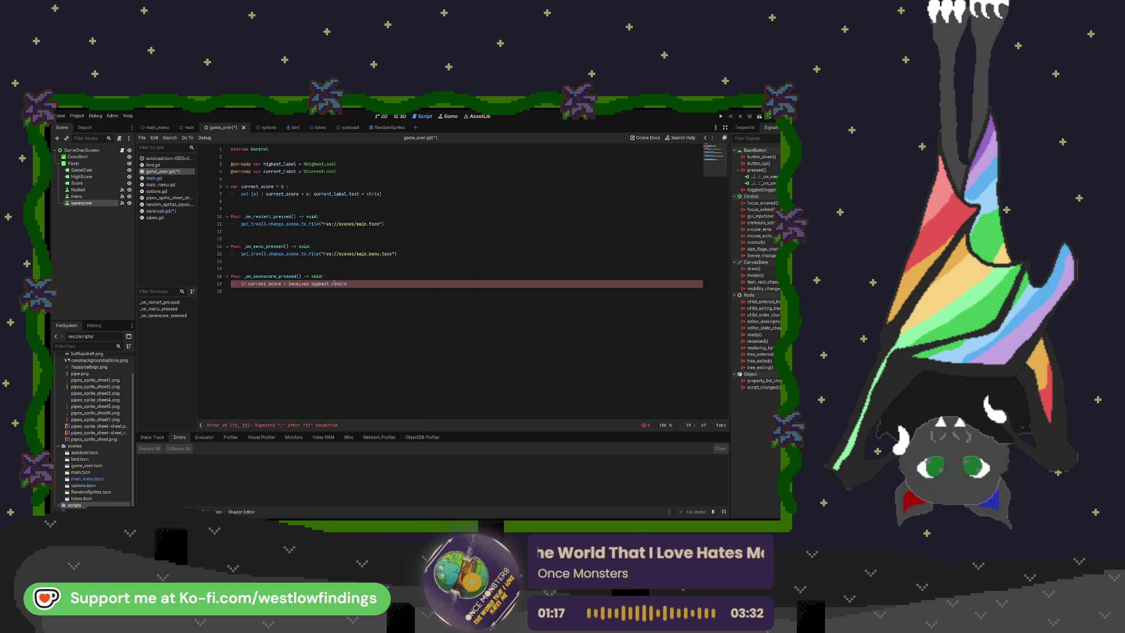
pyautogui.write(' :')
pyautogui.press('Return')
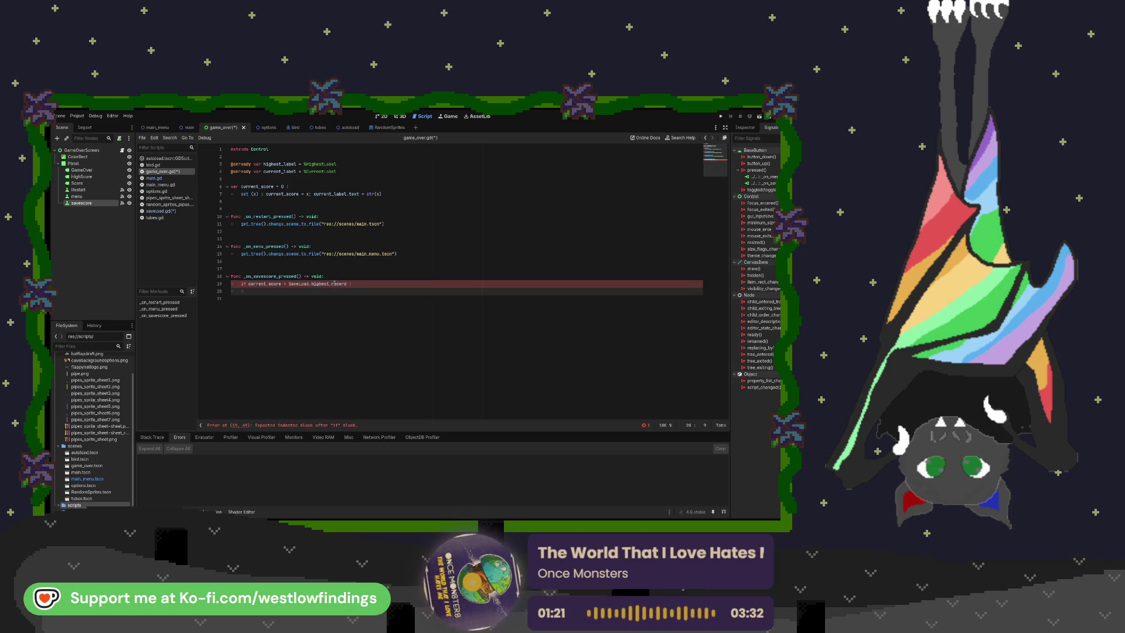
pyautogui.write('Load')
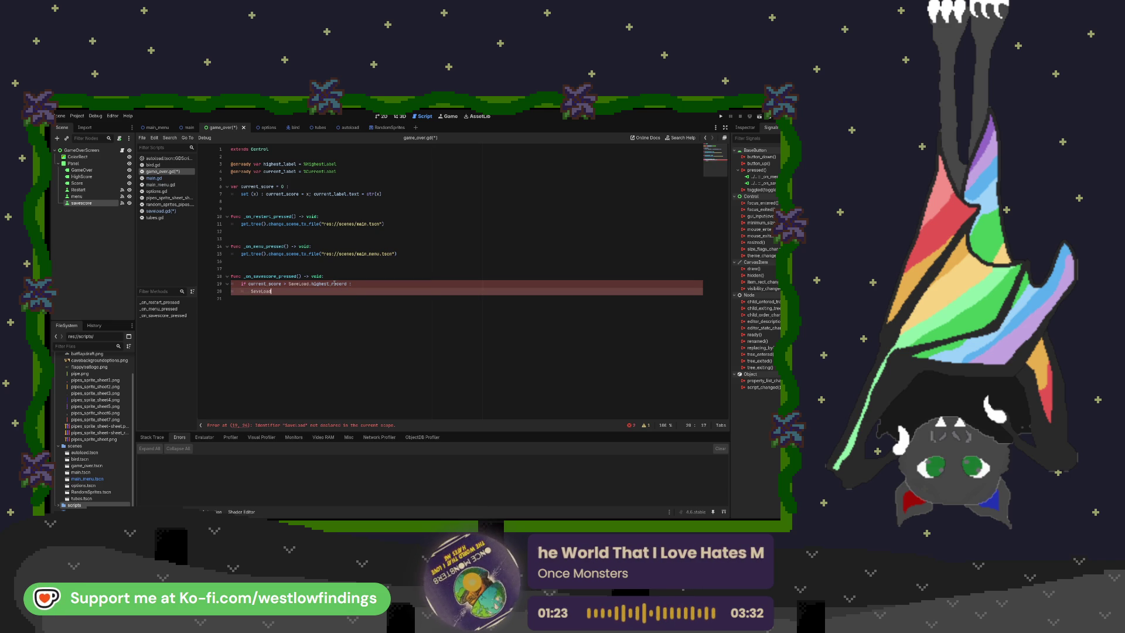
pyautogui.write('.highest')
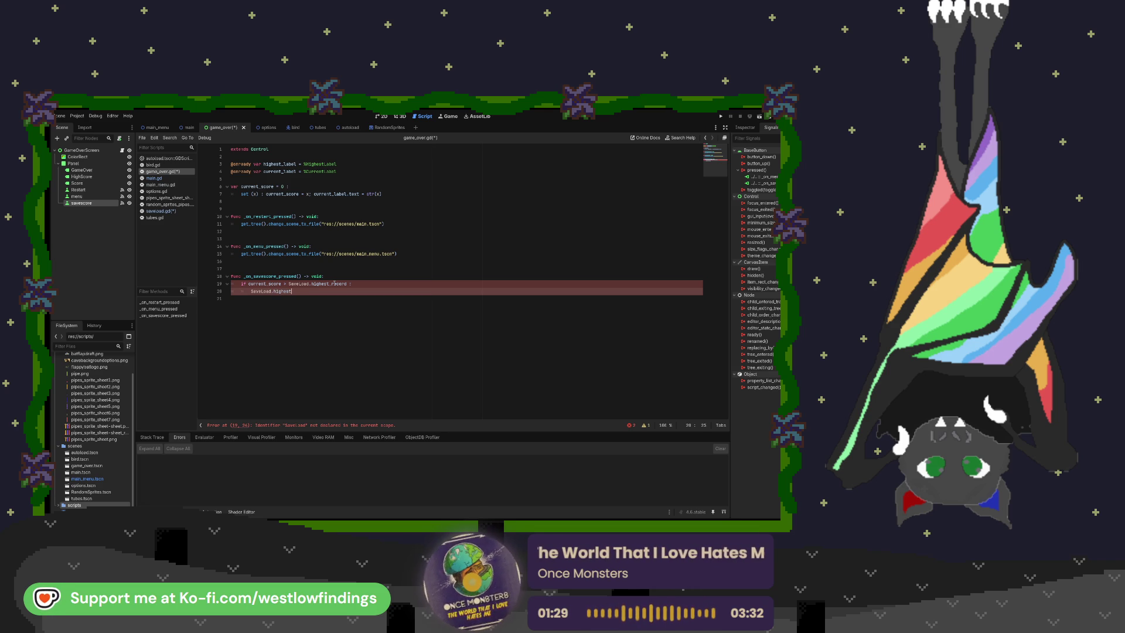
pyautogui.write('_reco')
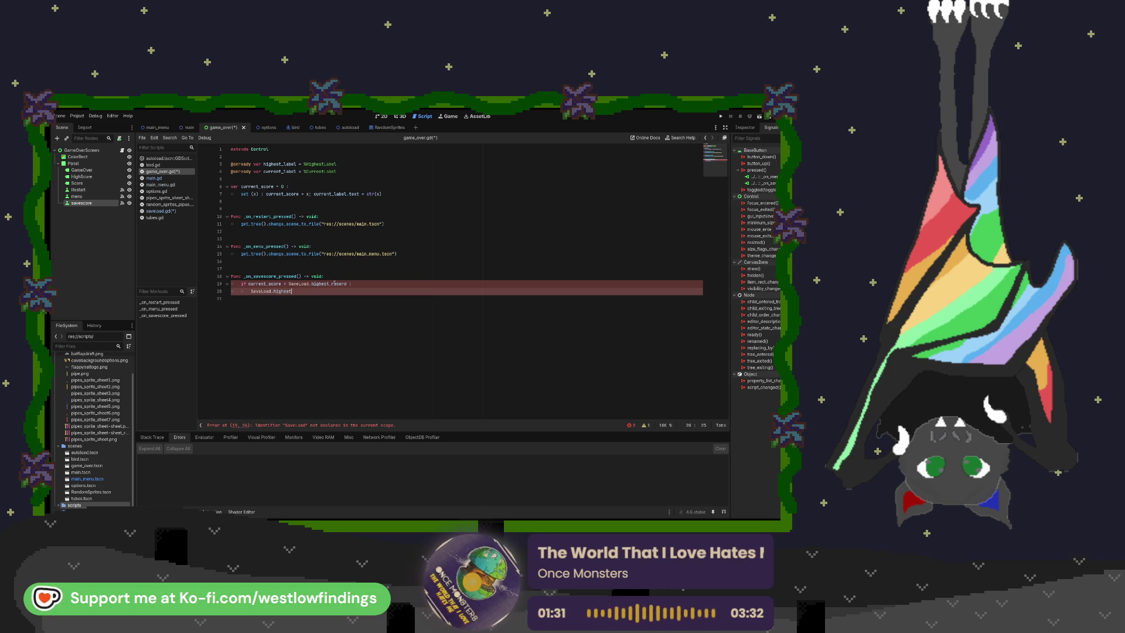
pyautogui.write('rd')
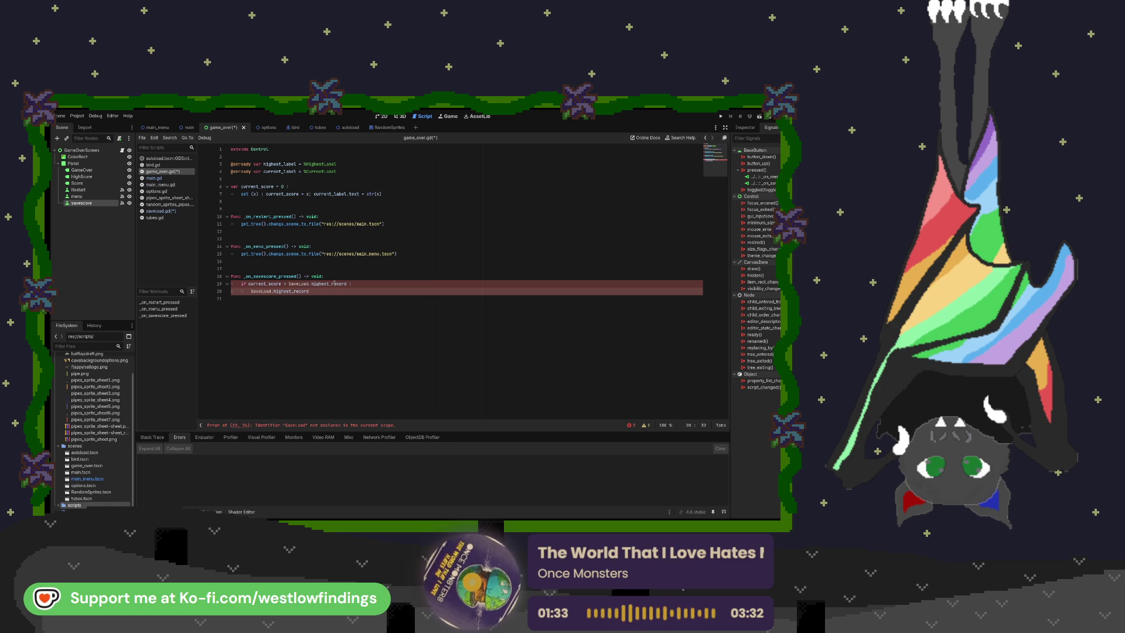
pyautogui.write('= current')
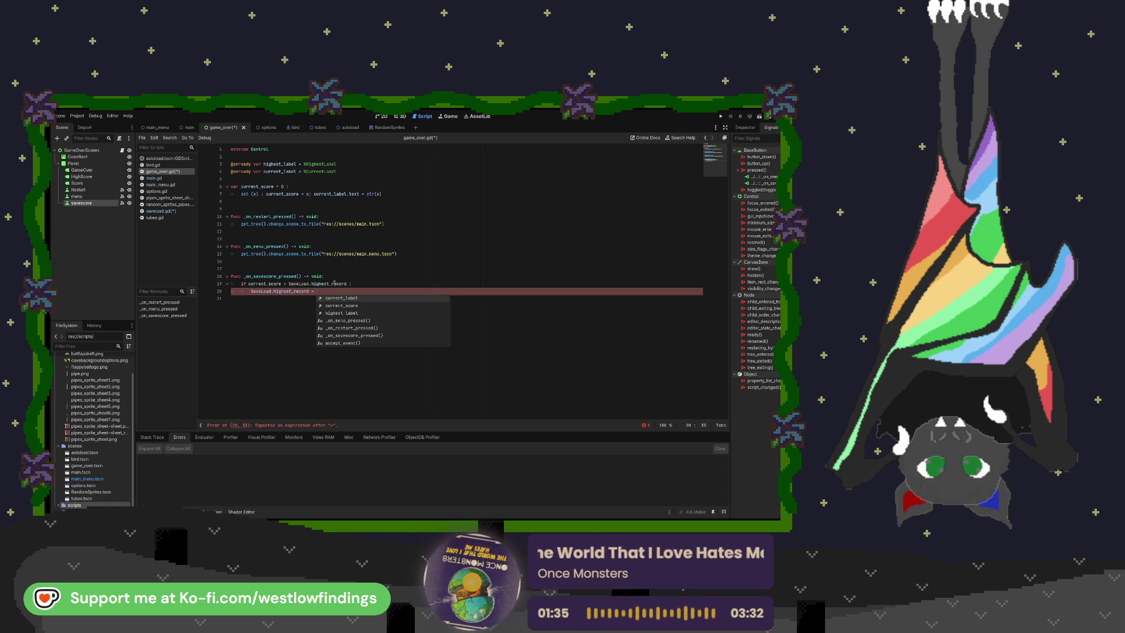
pyautogui.write('_label')
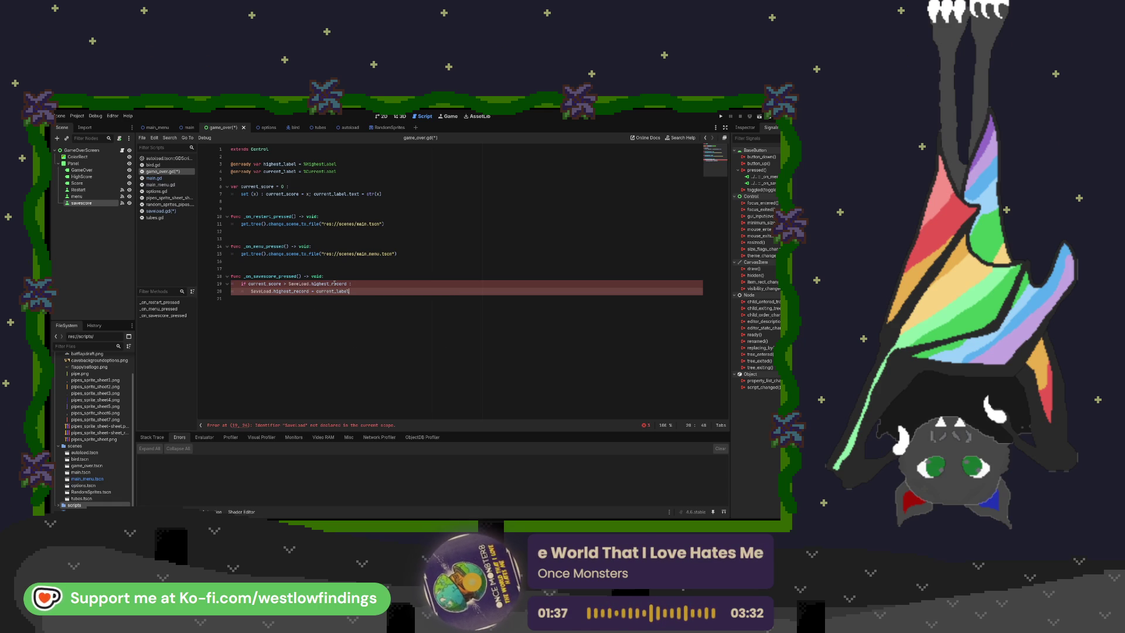
pyautogui.write('ore')
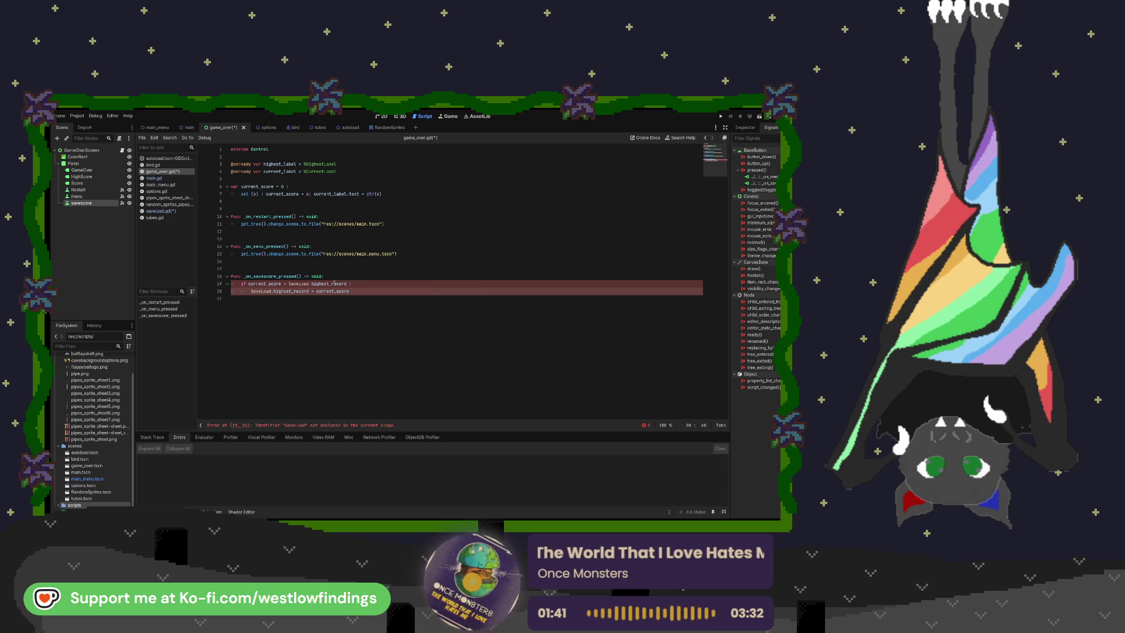
pyautogui.press('Return')
pyautogui.write('highest')
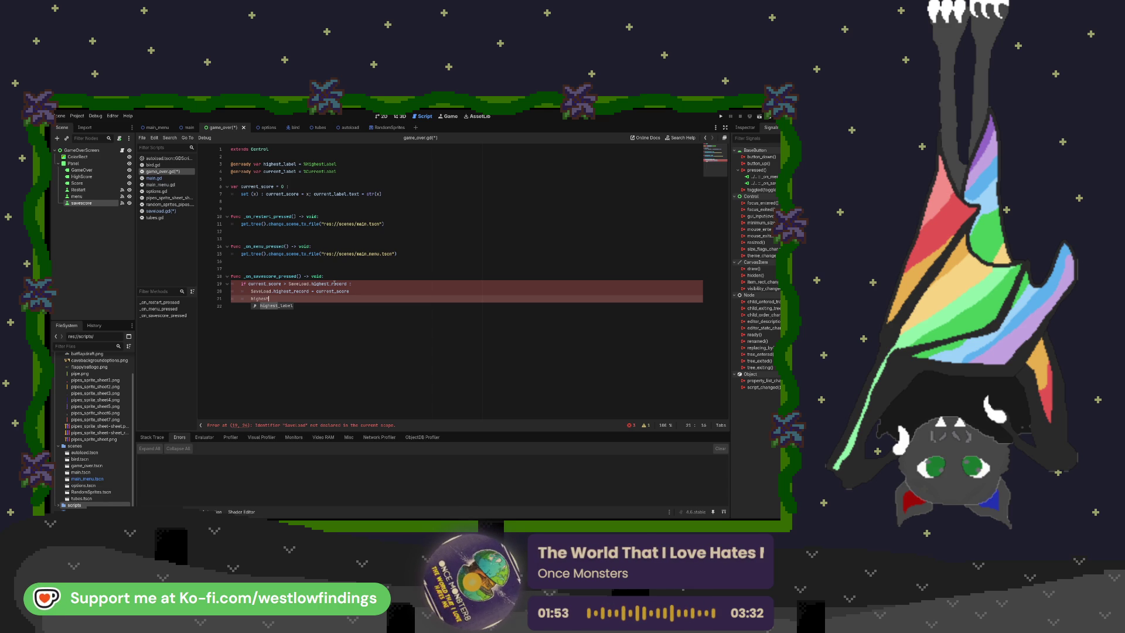
# Step: Add highest_label.text = str(current_score) and a SaveLoad.save_score() call after the if block
pyautogui.press('Return')
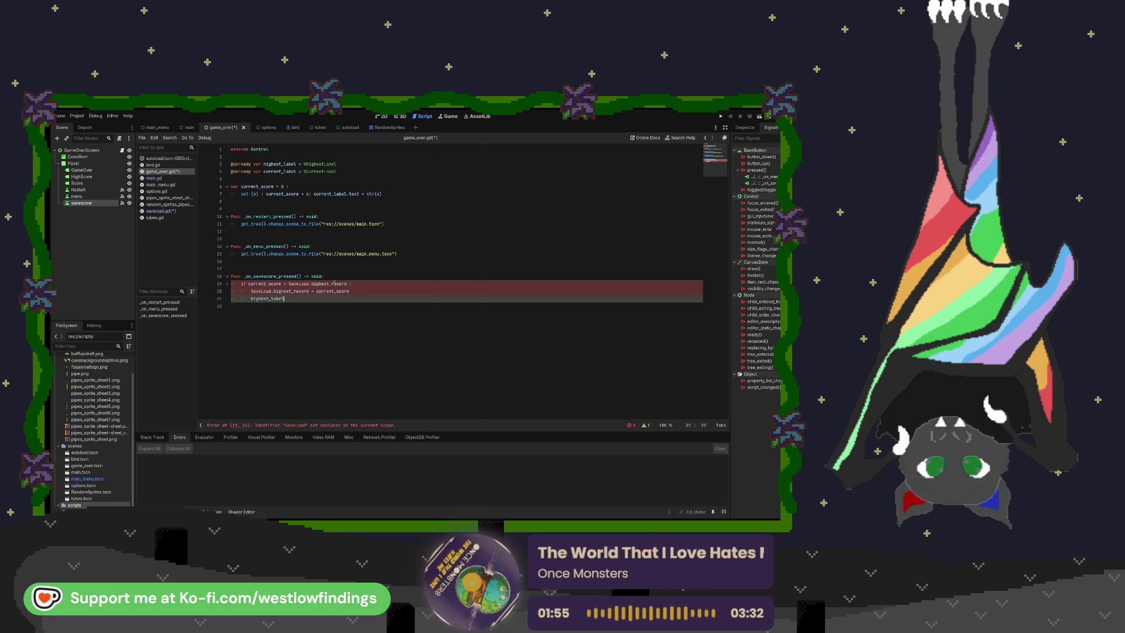
pyautogui.write('.text')
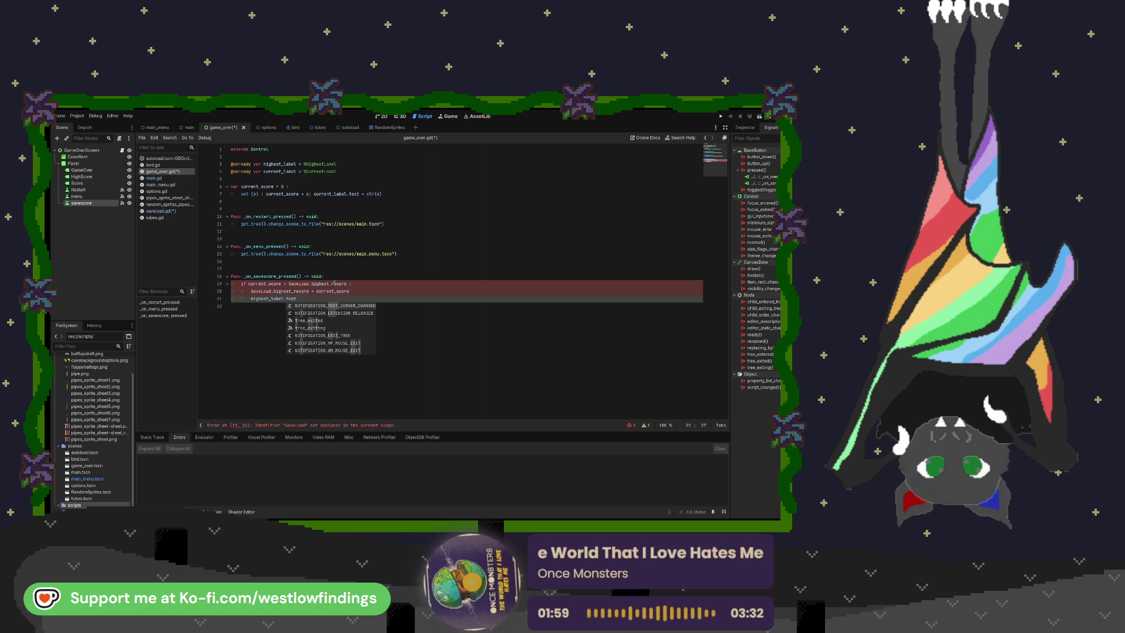
pyautogui.write(' = str(c')
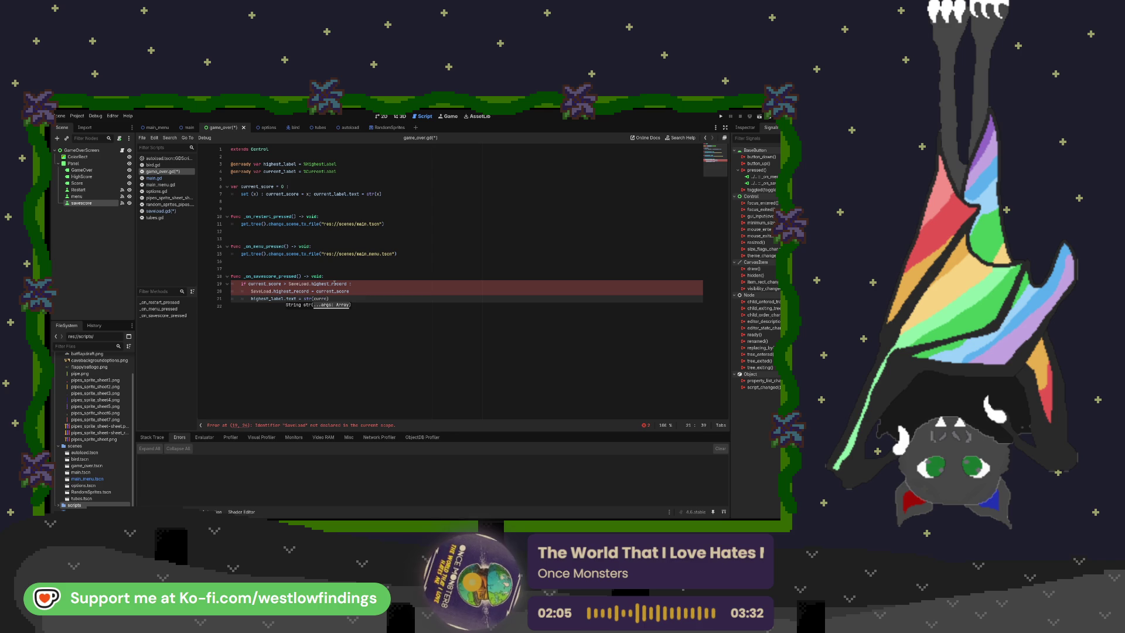
pyautogui.write('urrent_score')
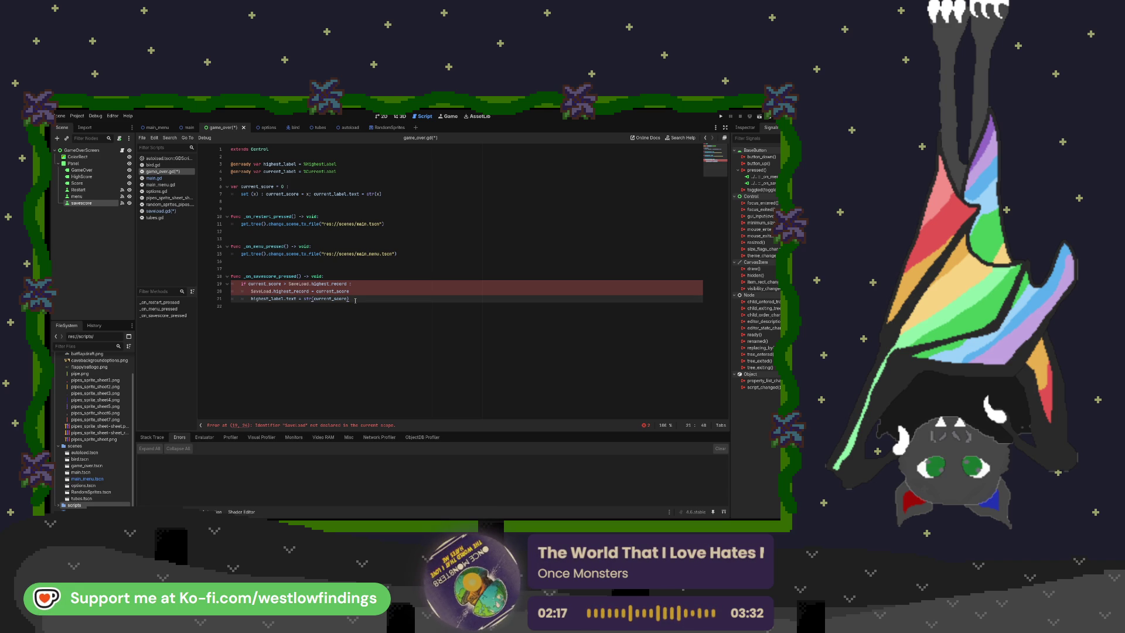
pyautogui.press('Return')
pyautogui.press('BackSpace')
pyautogui.write('saveLoa')
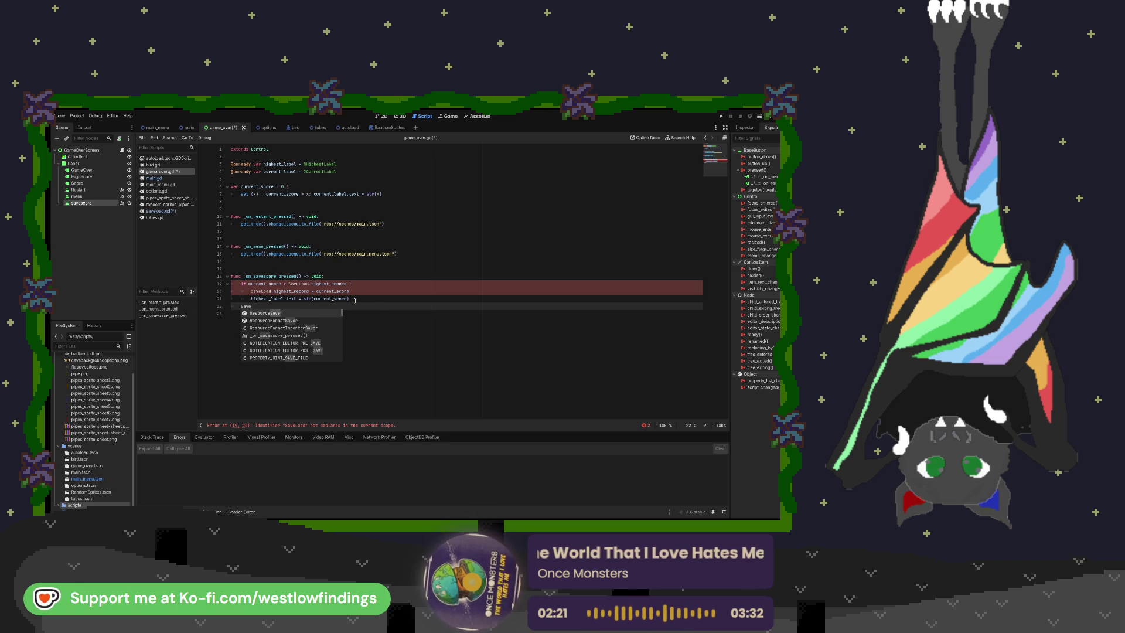
pyautogui.write('d')
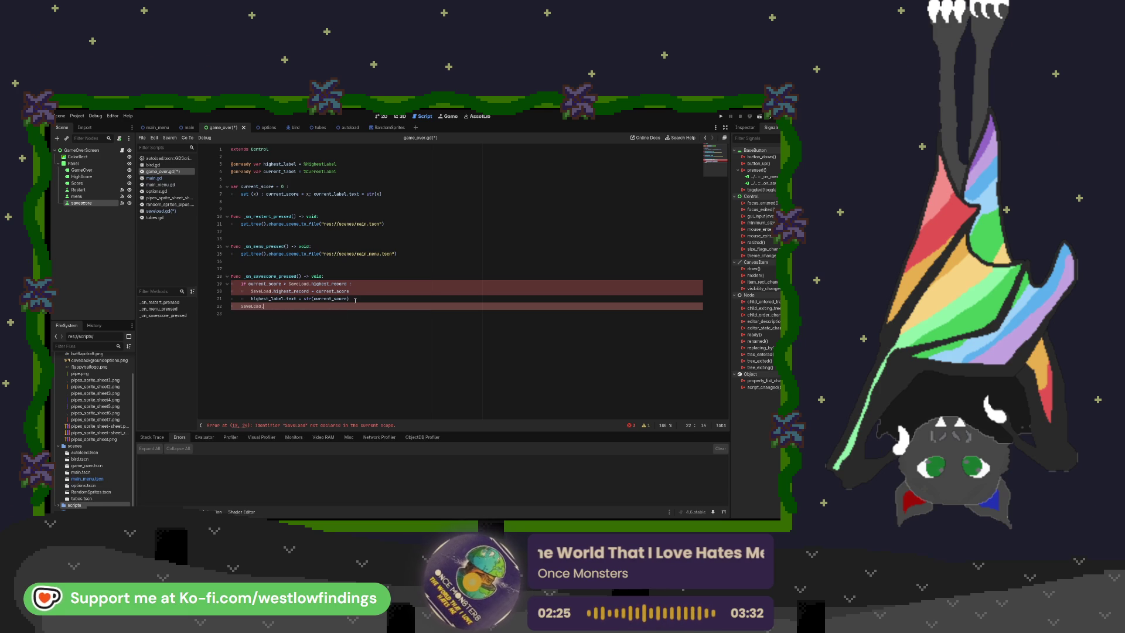
pyautogui.write('.ve_score')
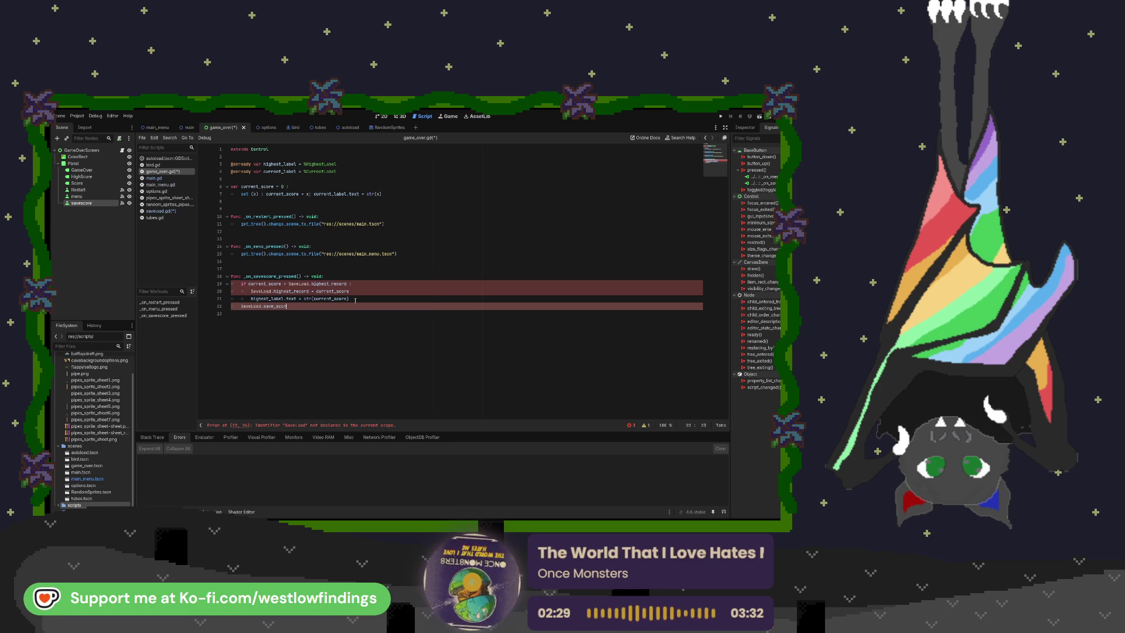
pyautogui.write(')')
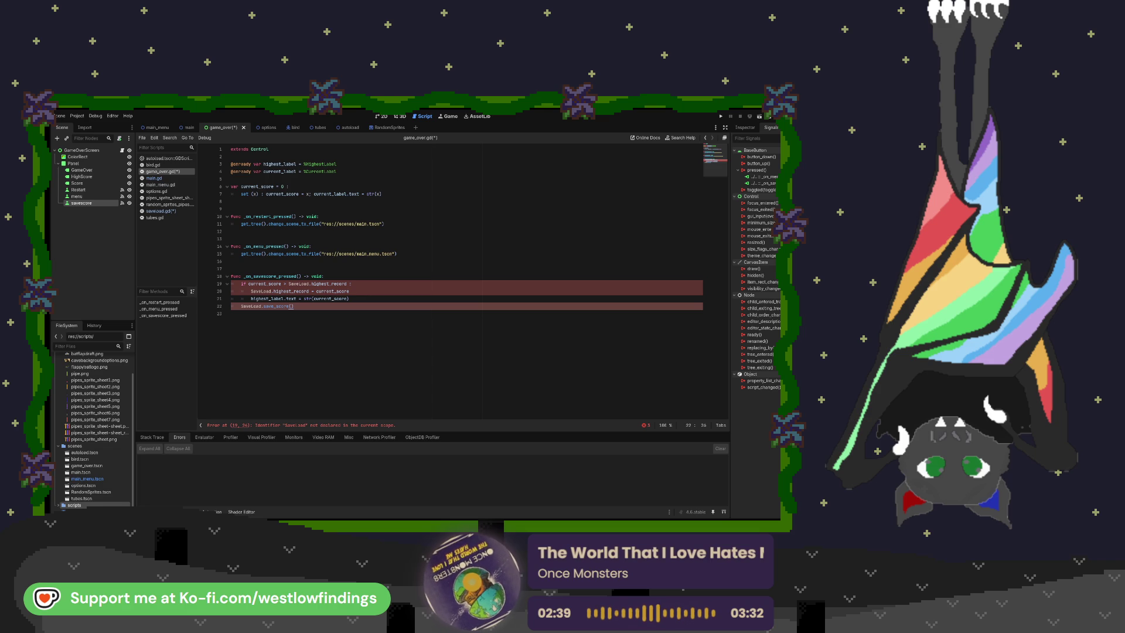
pyautogui.click(311, 283)
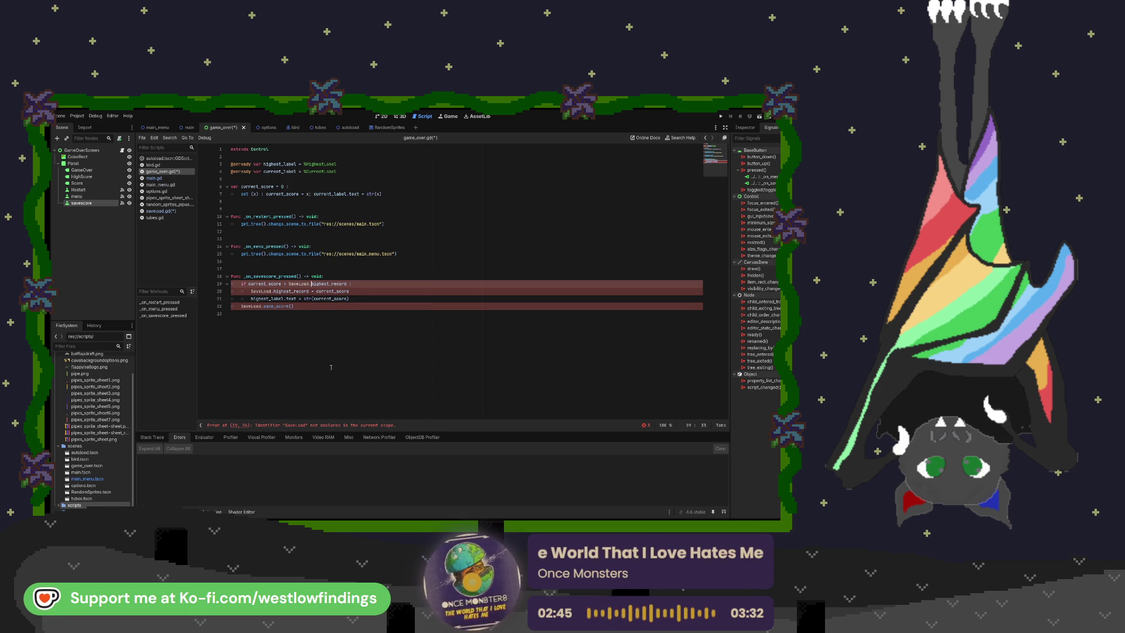
pyautogui.moveTo(249, 290); pyautogui.dragTo(229, 276)
pyautogui.hotkey('ctrl', 'c')
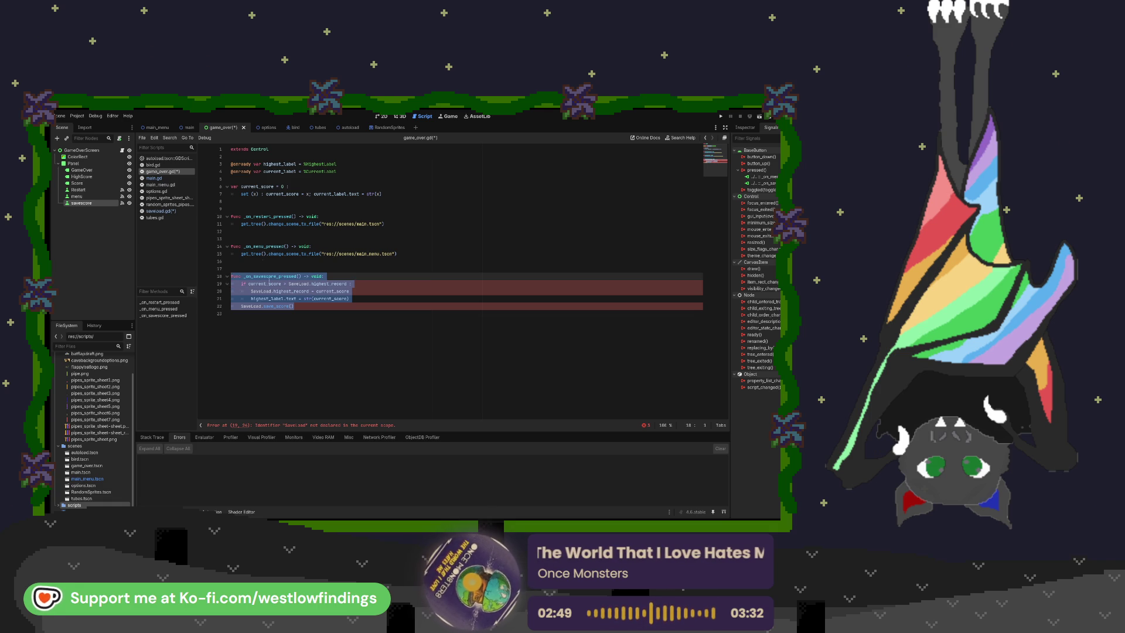
# Step: Paste the savescore handler below the current_score setter and delete the original lower copy
pyautogui.click(241, 208)
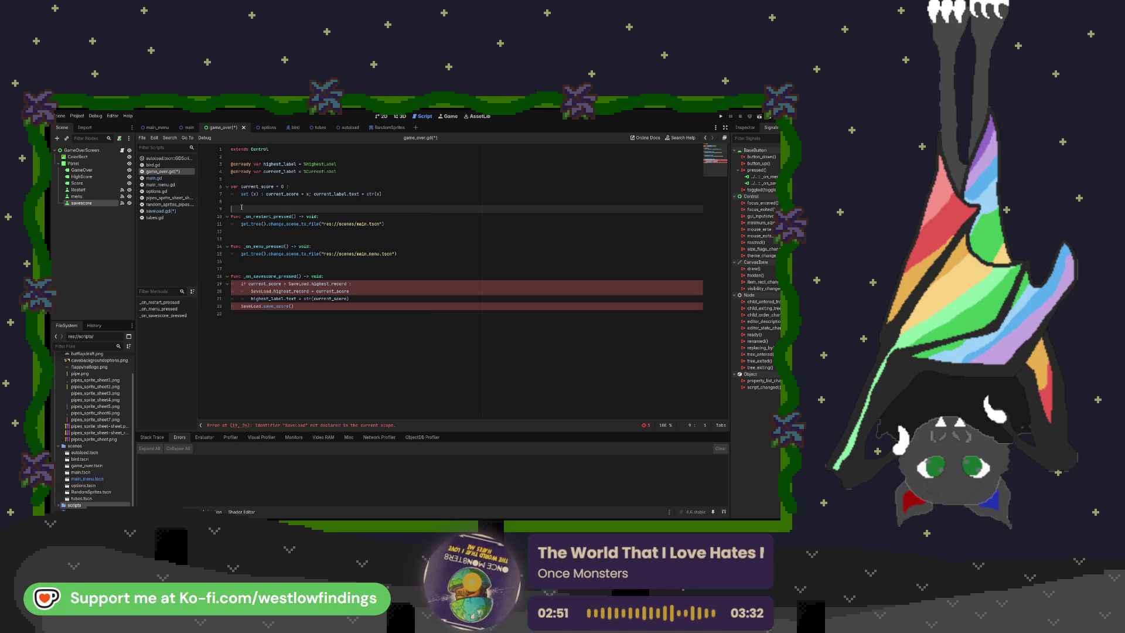
pyautogui.press('Return')
pyautogui.press('Return')
pyautogui.press('Up')
pyautogui.press('Up')
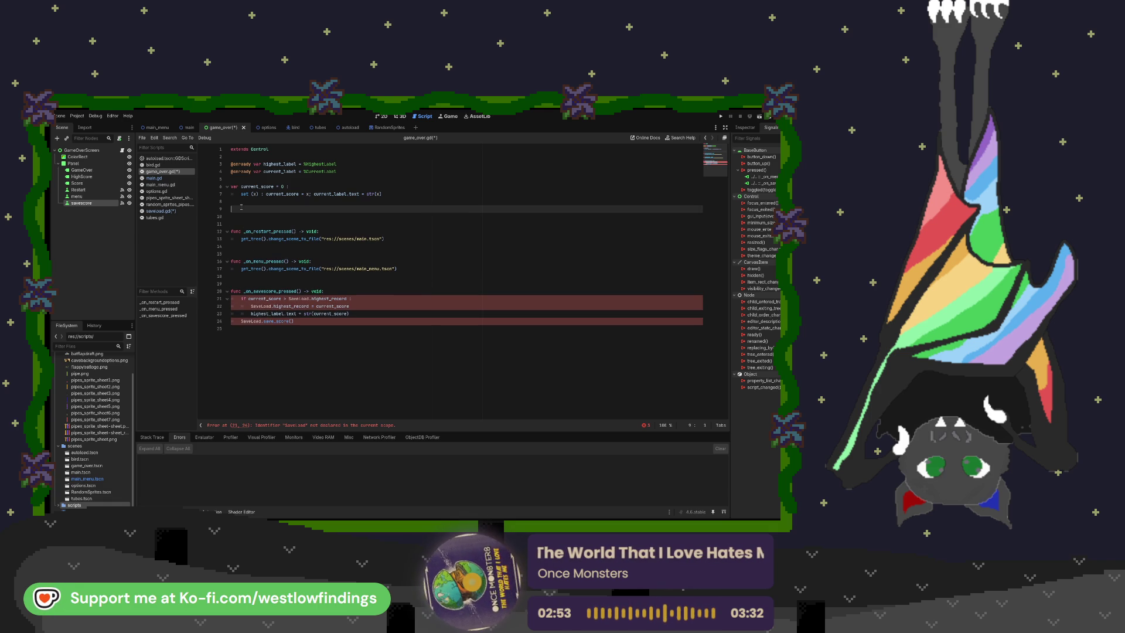
pyautogui.hotkey('ctrl', 'v')
pyautogui.moveTo(295, 352); pyautogui.dragTo(220, 325)
pyautogui.press('BackSpace')
pyautogui.press('BackSpace')
pyautogui.press('BackSpace')
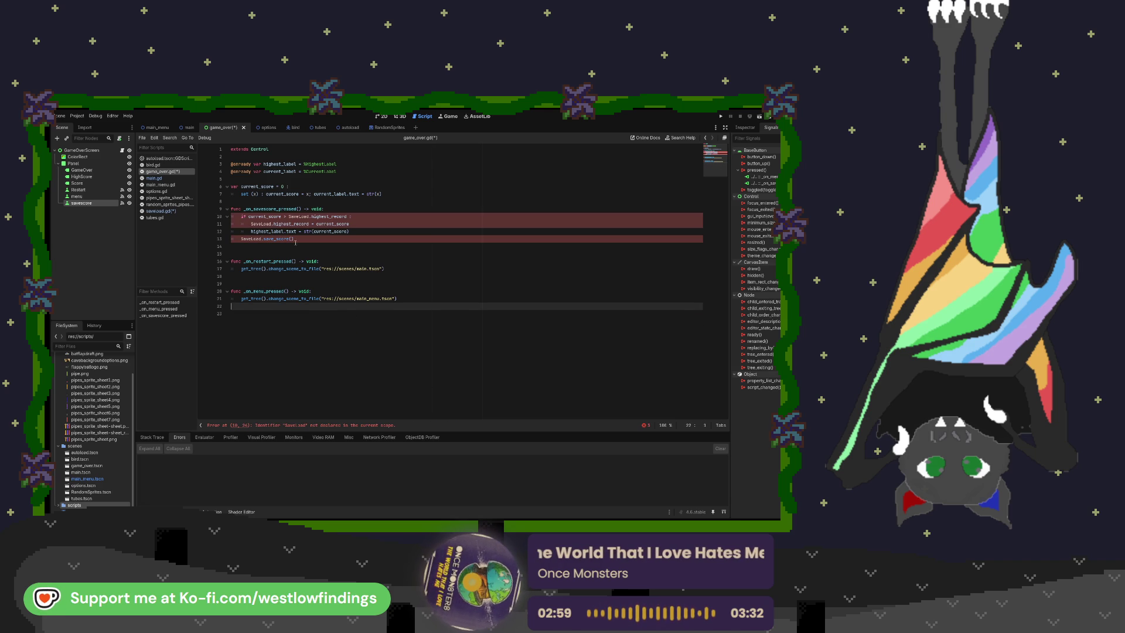
pyautogui.click(314, 224)
pyautogui.press('Down')
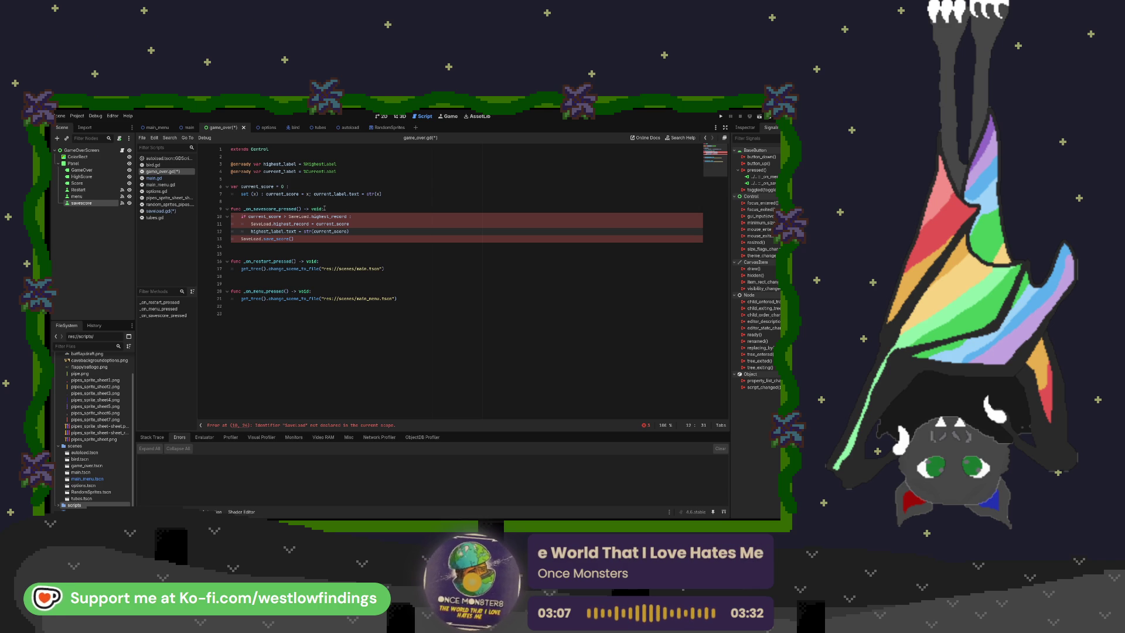
# Step: Run the project, note the Saveload not-declared error, and open saveload.gd
pyautogui.click(720, 117)
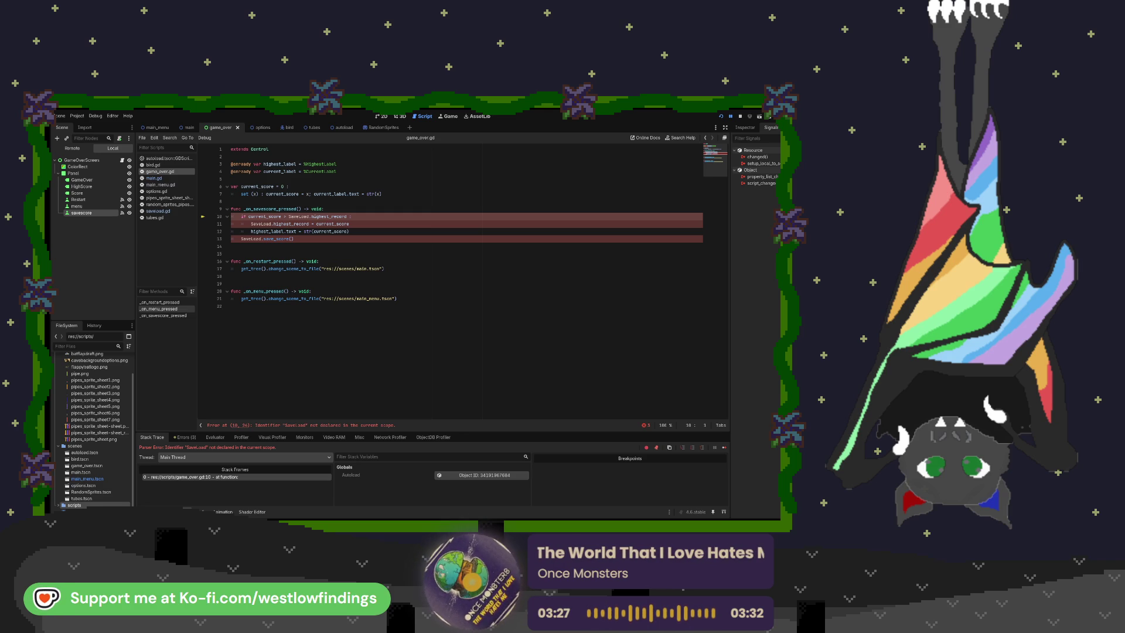
pyautogui.click(157, 211)
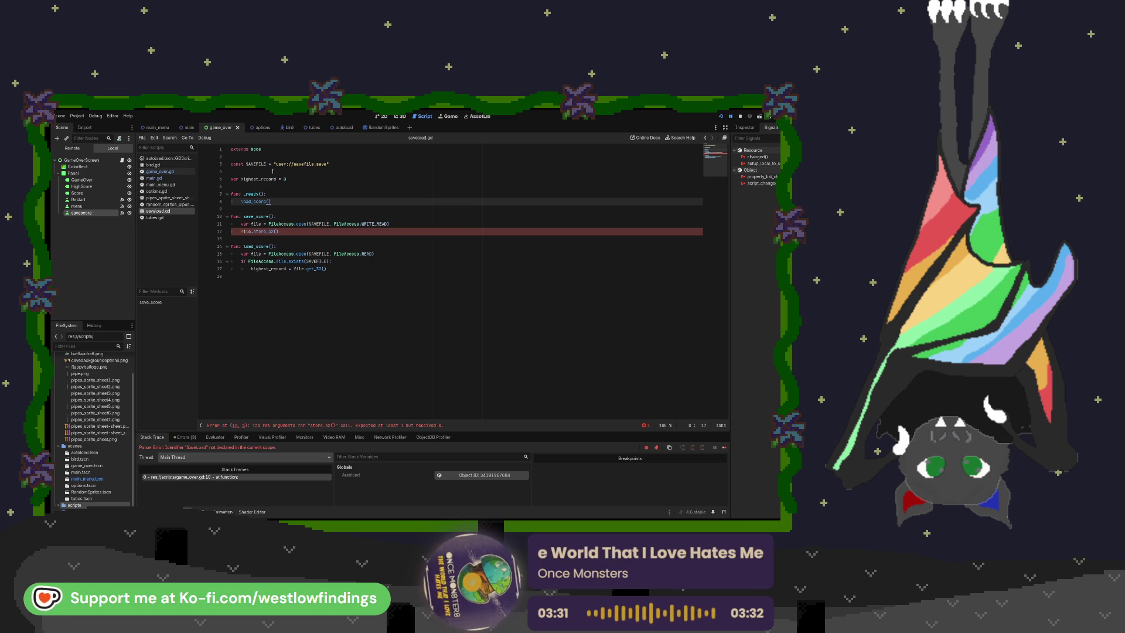
# Step: Make save_score call file.store_32(highest_record), then go back to game_over.gd
pyautogui.click(282, 231)
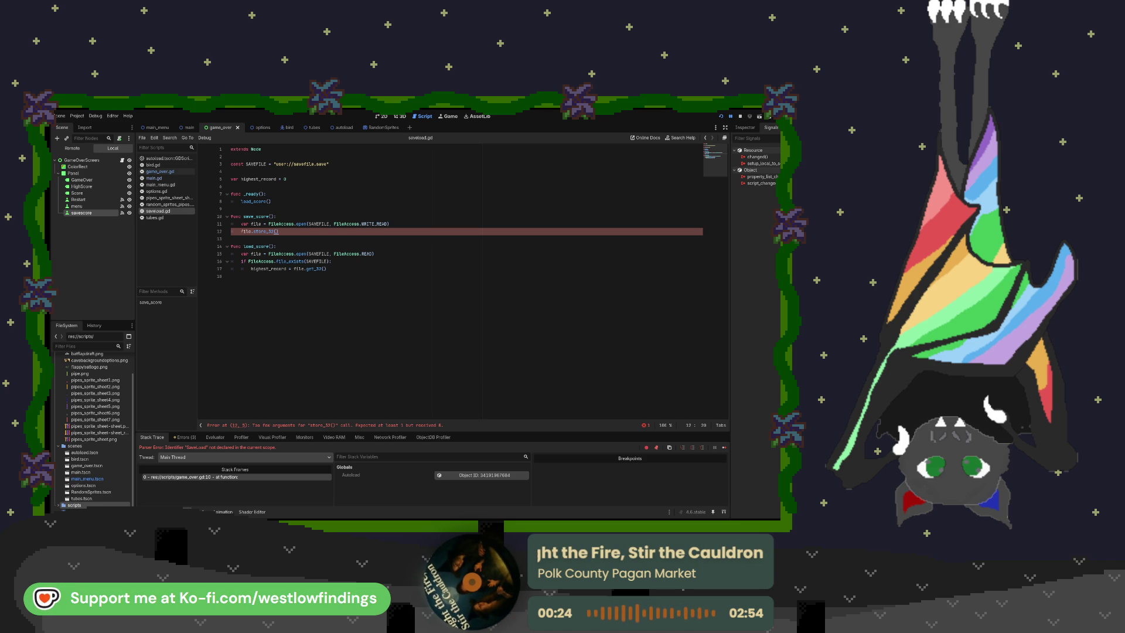
pyautogui.press('Left')
pyautogui.write('hig')
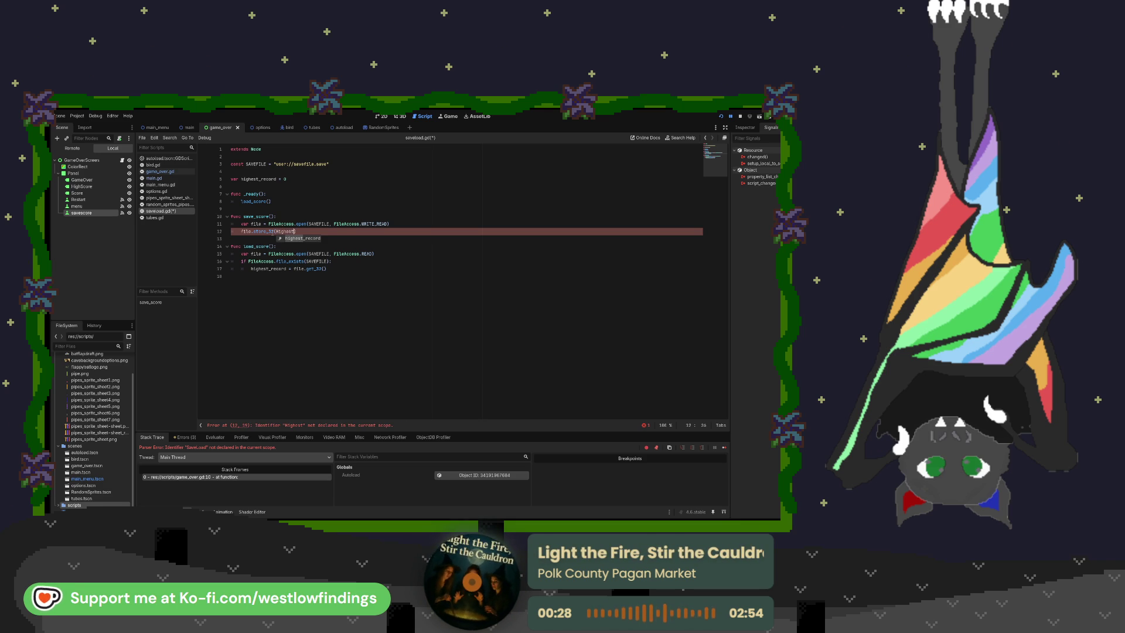
pyautogui.press('BackSpace')
pyautogui.press('BackSpace')
pyautogui.press('BackSpace')
pyautogui.press('BackSpace')
pyautogui.press('BackSpace')
pyautogui.write('highes')
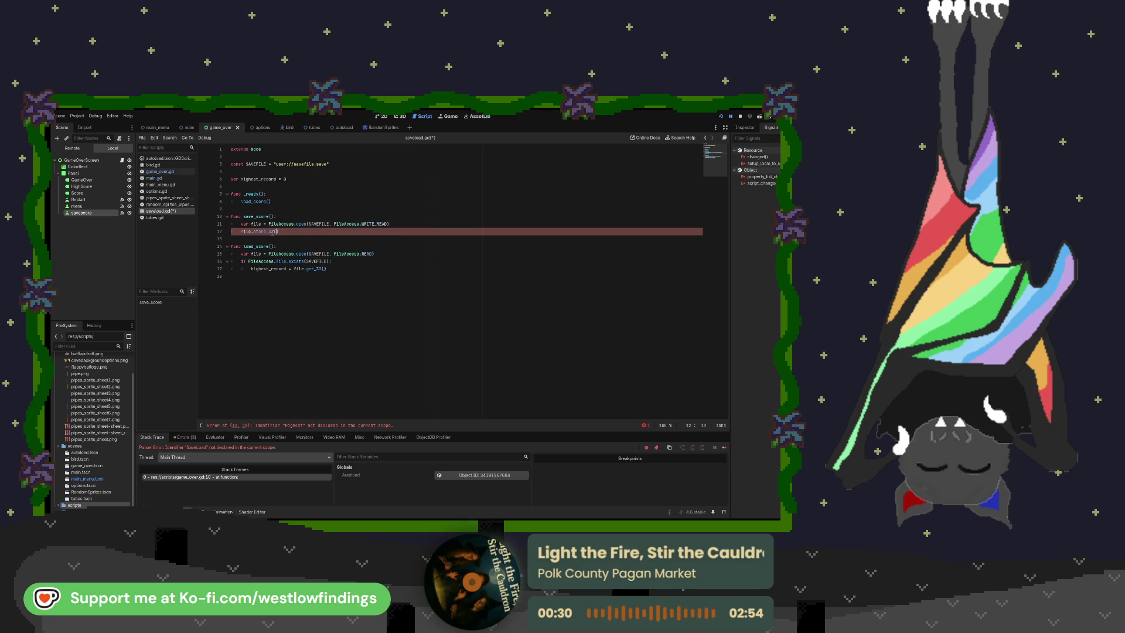
pyautogui.press('Return')
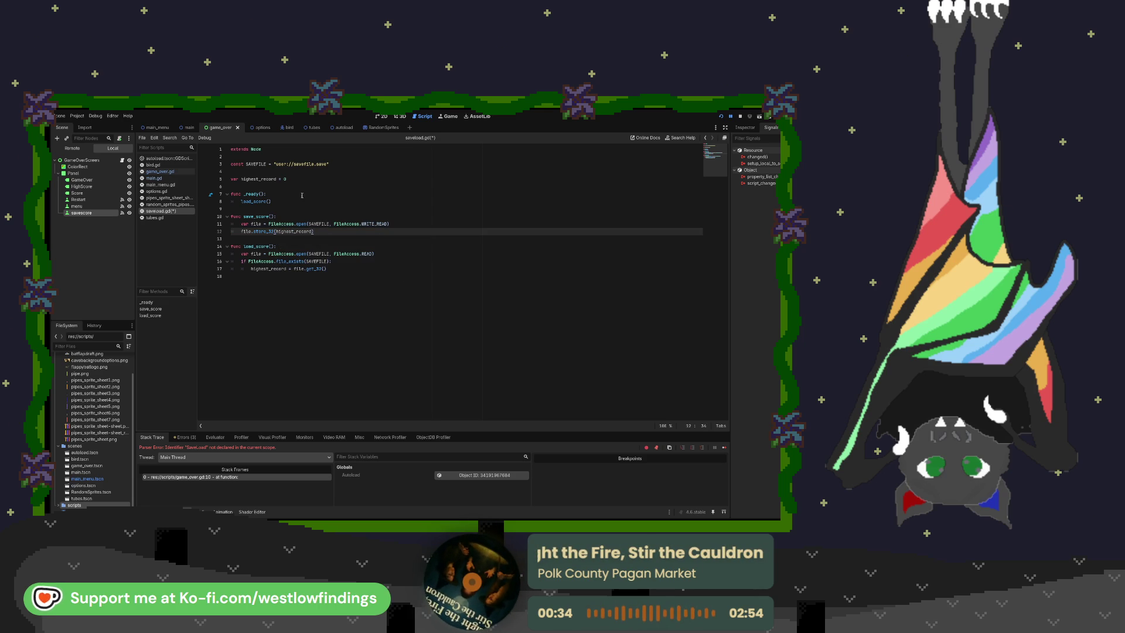
pyautogui.click(171, 172)
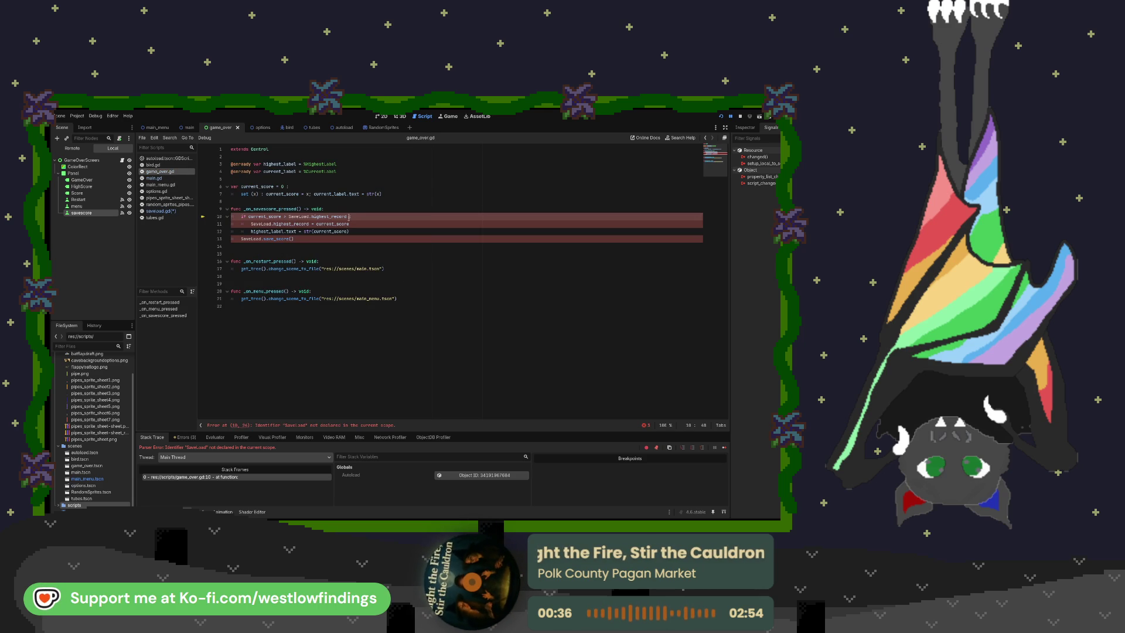
pyautogui.click(310, 216)
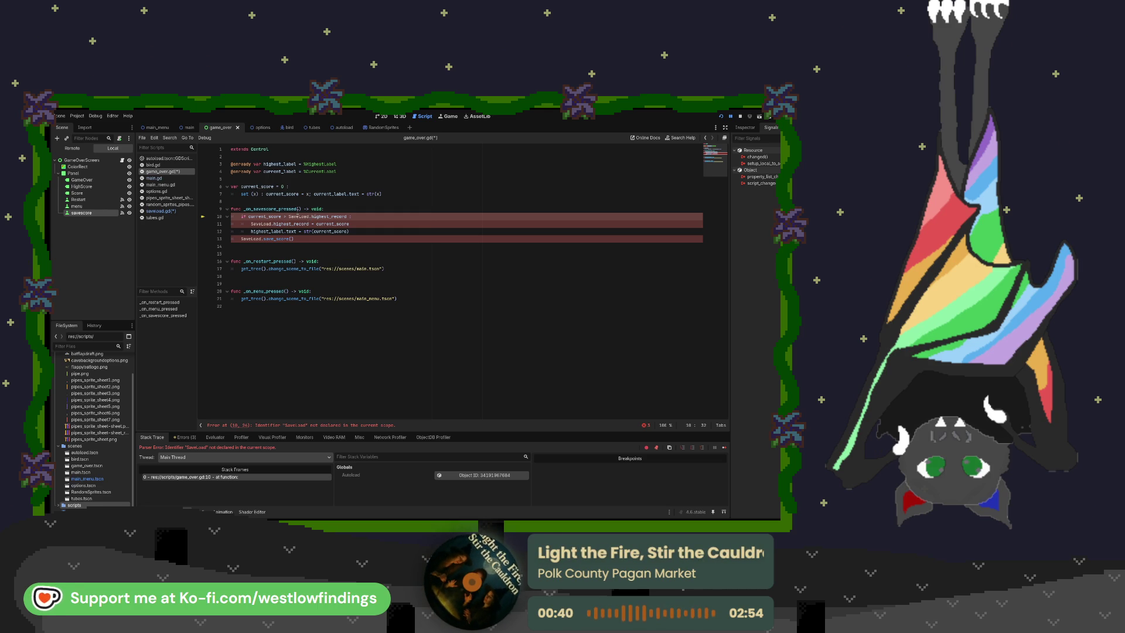
pyautogui.write('.')
pyautogui.click(321, 239)
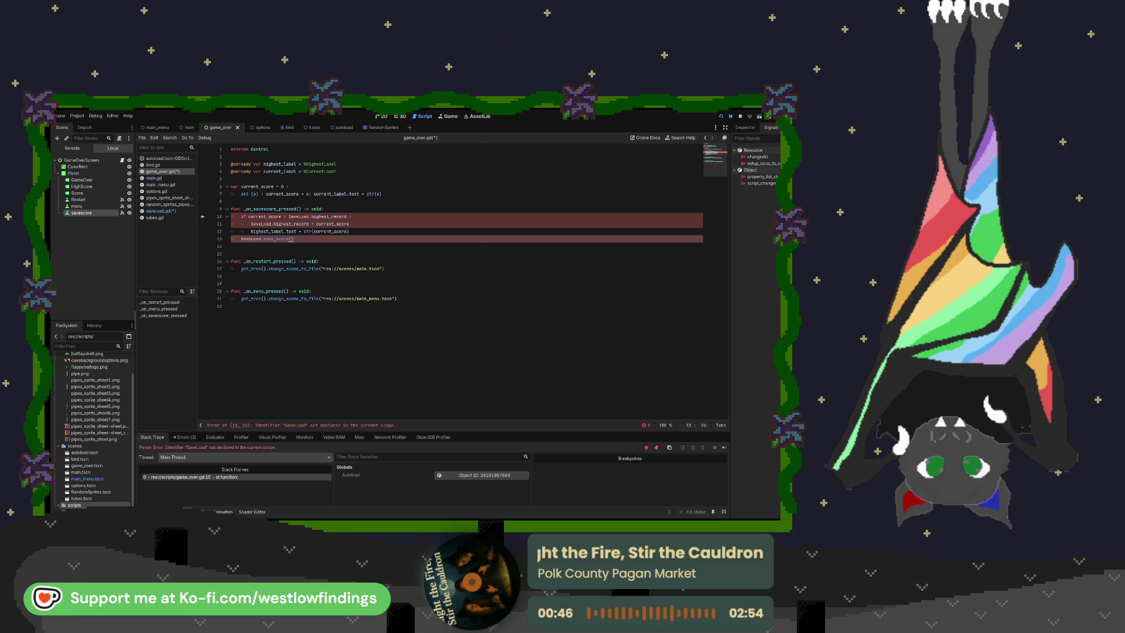
pyautogui.click(161, 210)
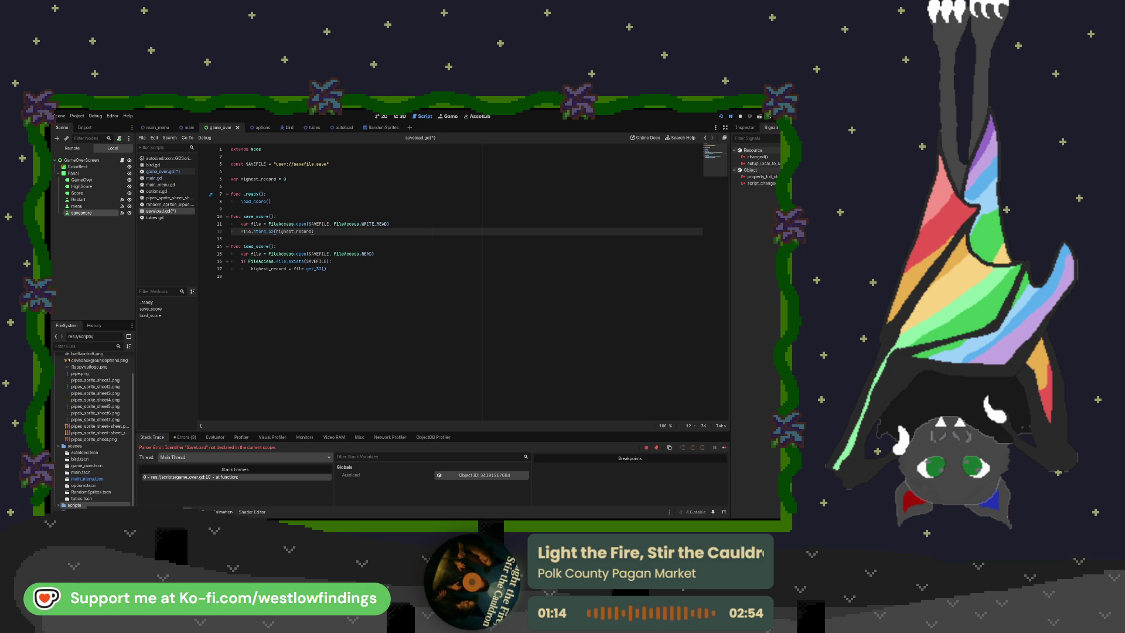
pyautogui.click(293, 276)
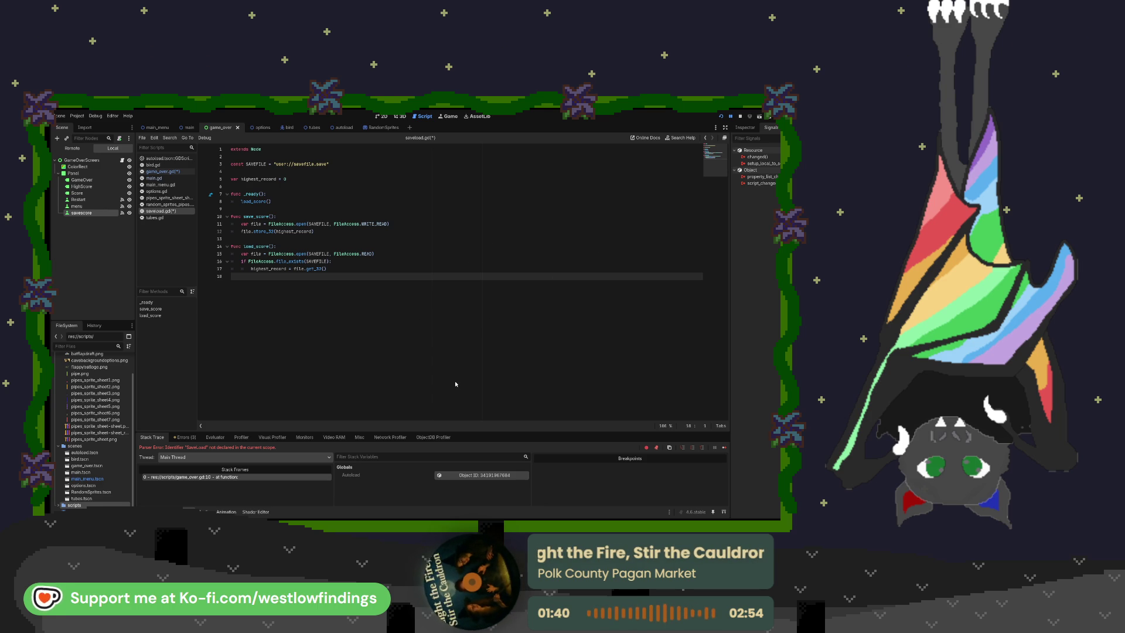
pyautogui.click(164, 172)
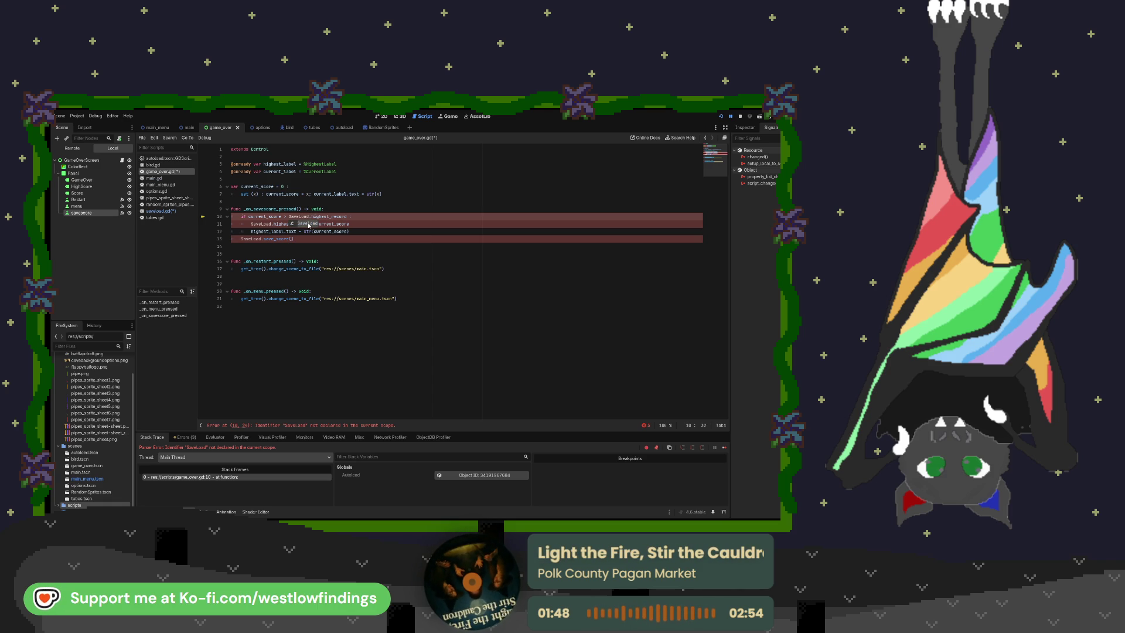
# Step: Re-complete the SaveLoad name on lines 11 and 13 to clear the undeclared errors
pyautogui.click(354, 224)
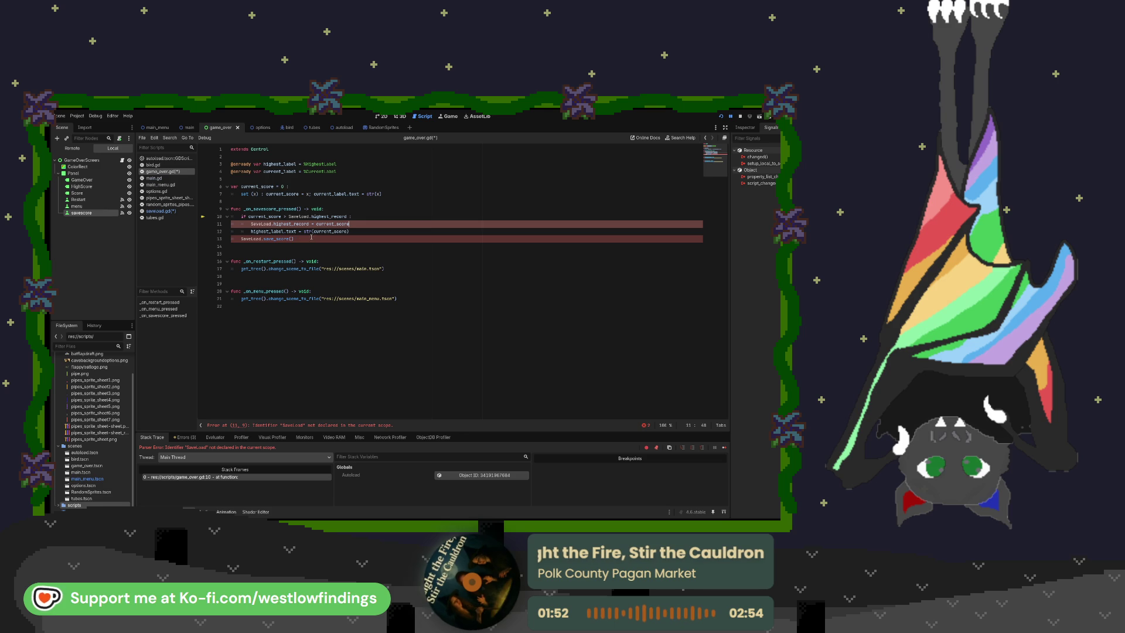
pyautogui.click(271, 224)
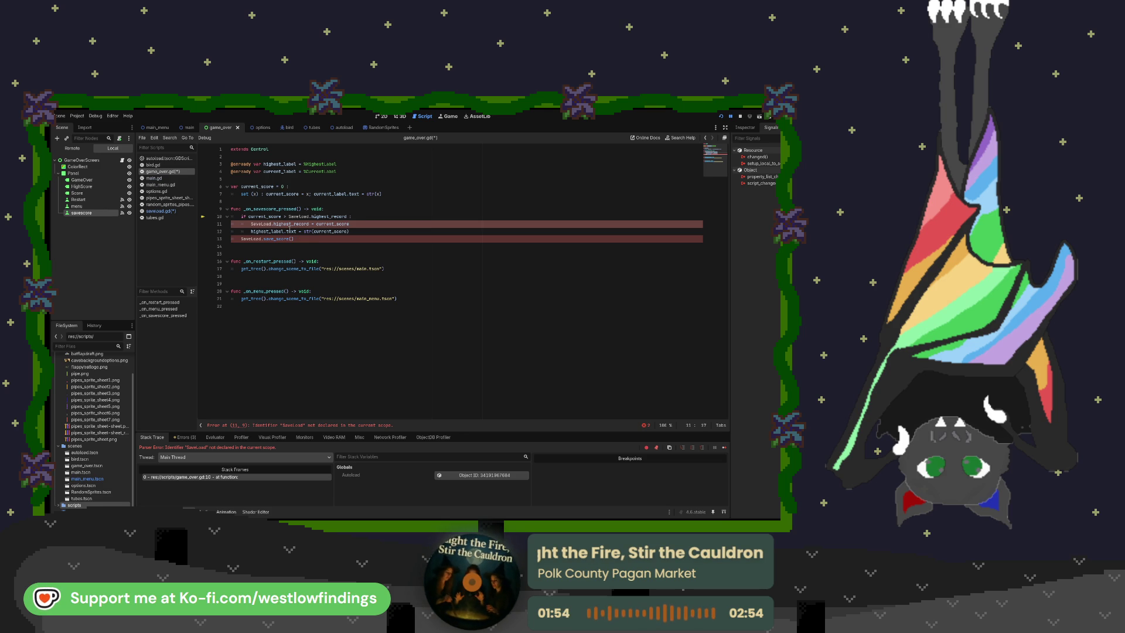
pyautogui.hotkey('ctrl', 'space')
pyautogui.press('Escape')
pyautogui.click(261, 239)
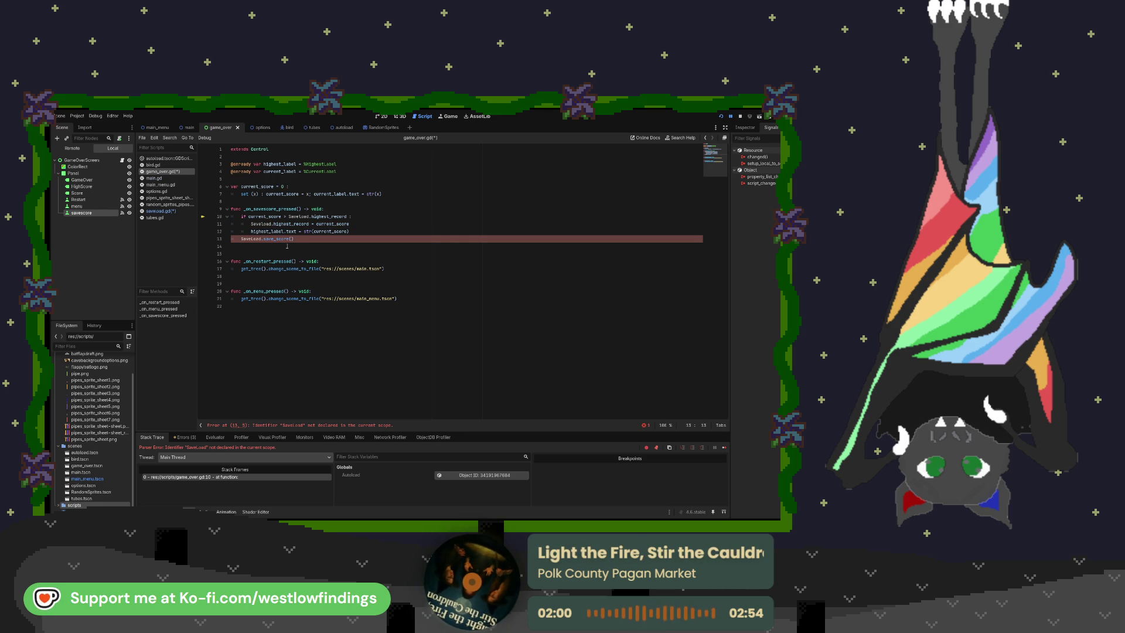
pyautogui.hotkey('ctrl', 'space')
pyautogui.press('Escape')
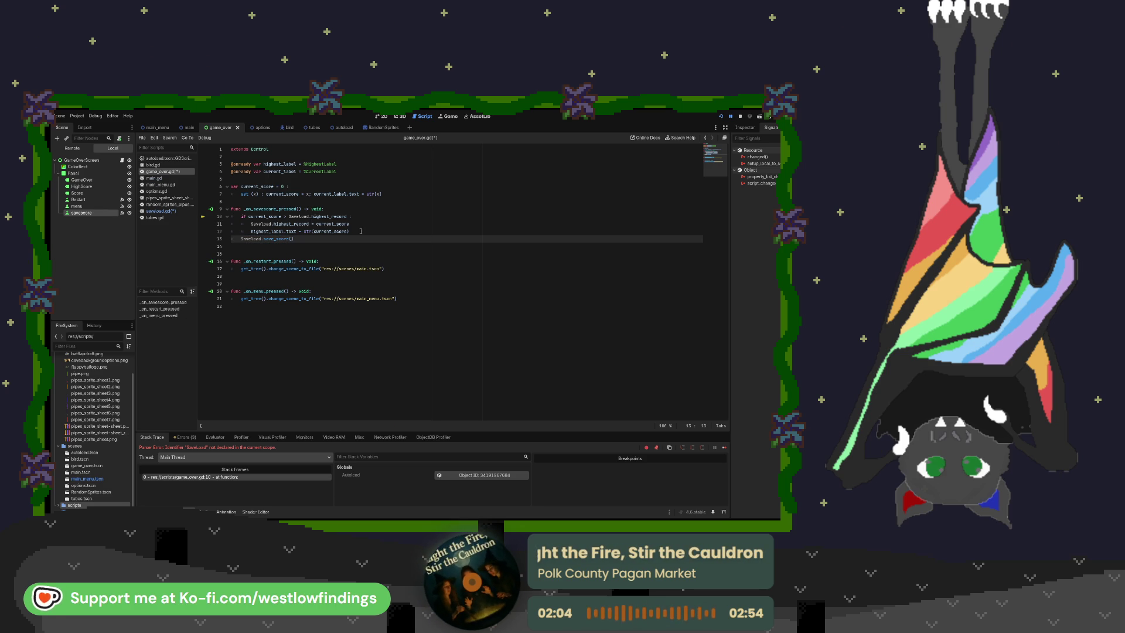
pyautogui.click(738, 117)
# Step: Run the project again and stop the game with F8 once it launches cleanly
pyautogui.click(721, 116)
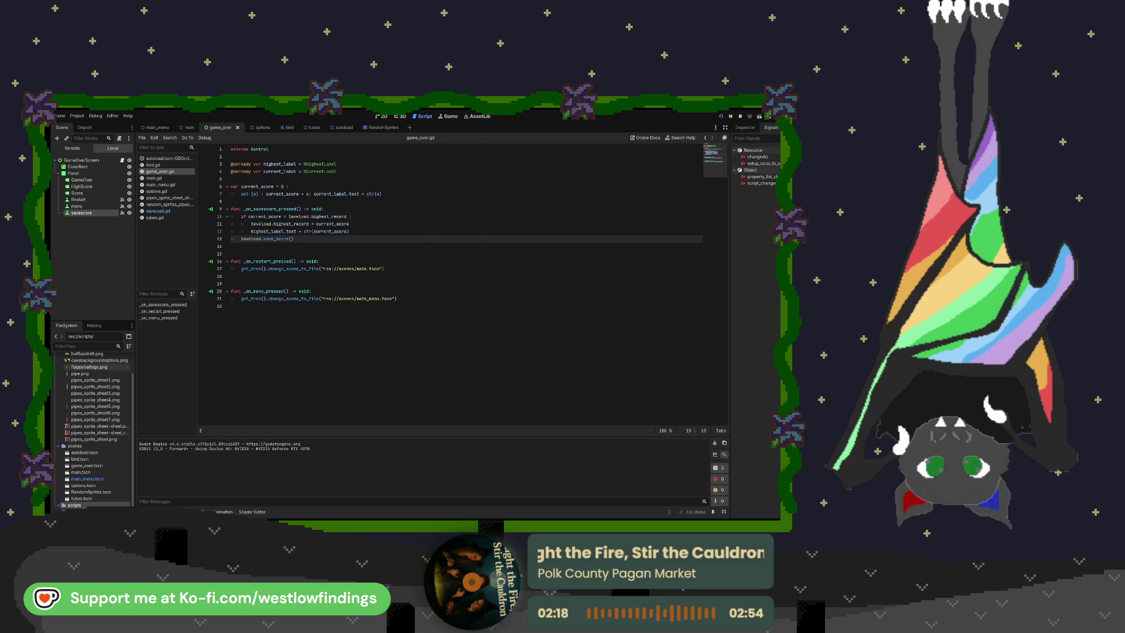
pyautogui.press('F8')
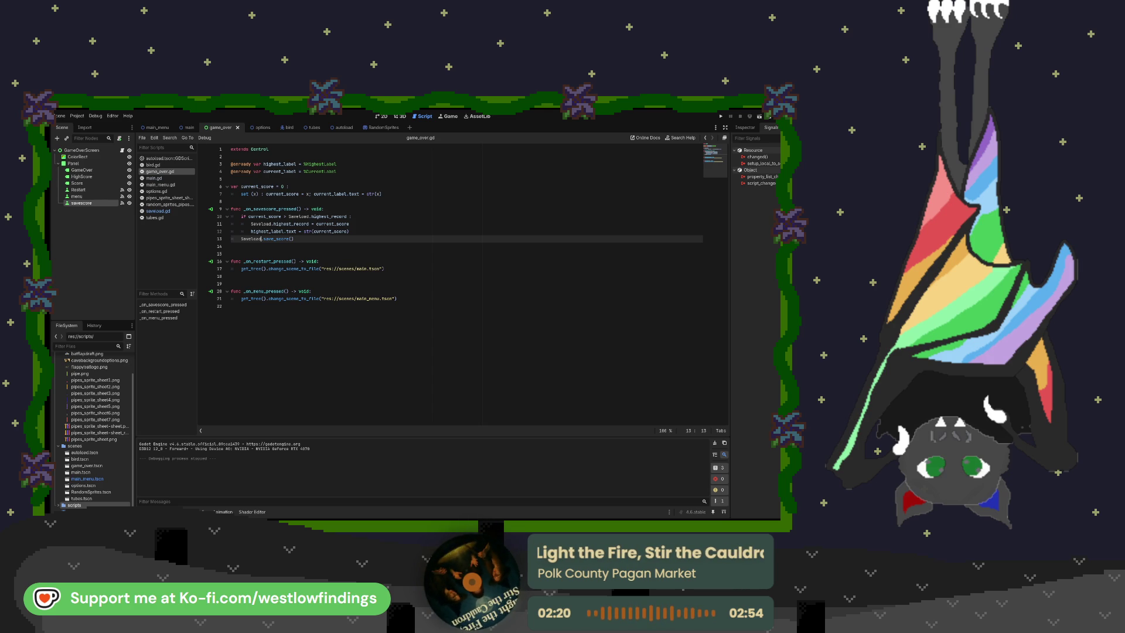
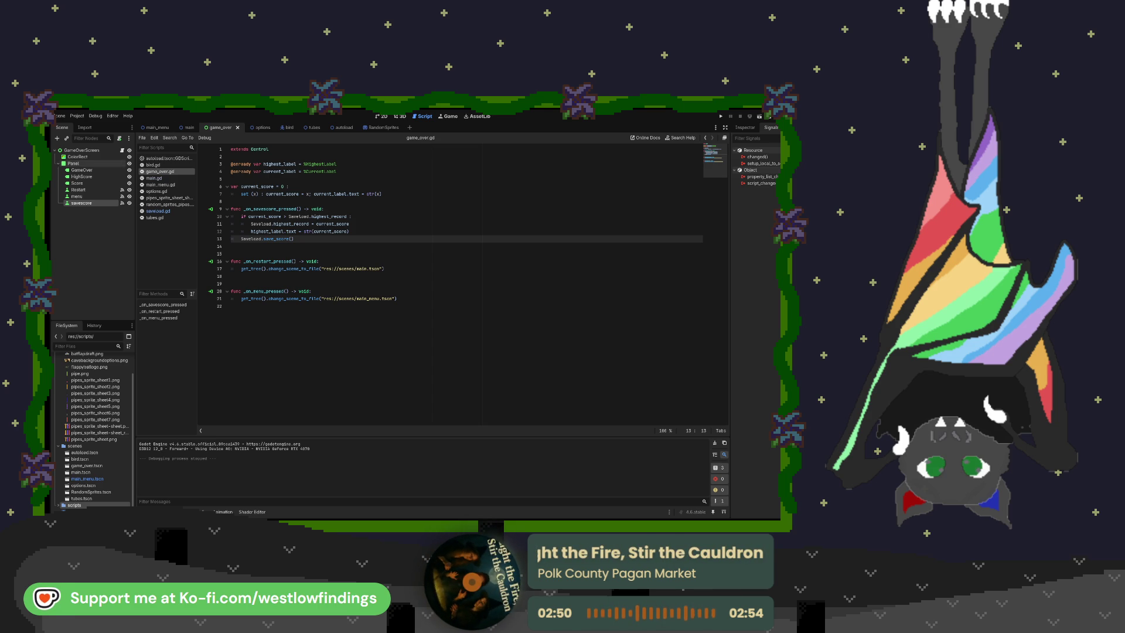
# Step: Rename the Score and HighScore labels to CurrentScore and HighestRecord, then test-run the game
pyautogui.click(81, 184)
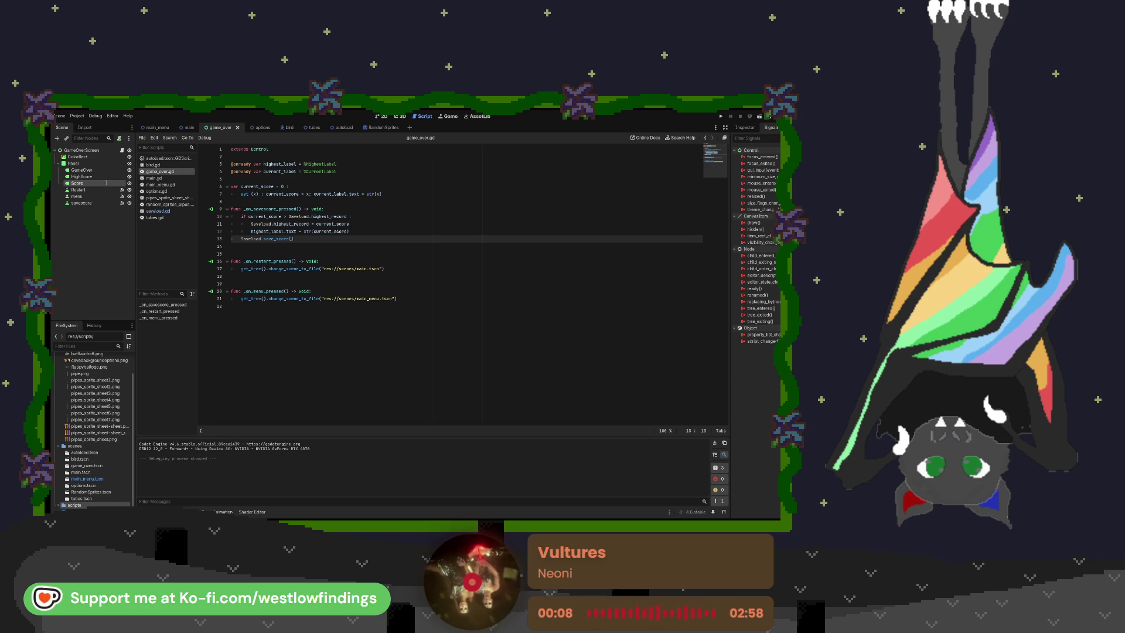
pyautogui.write('CurrentScore')
pyautogui.press('Return')
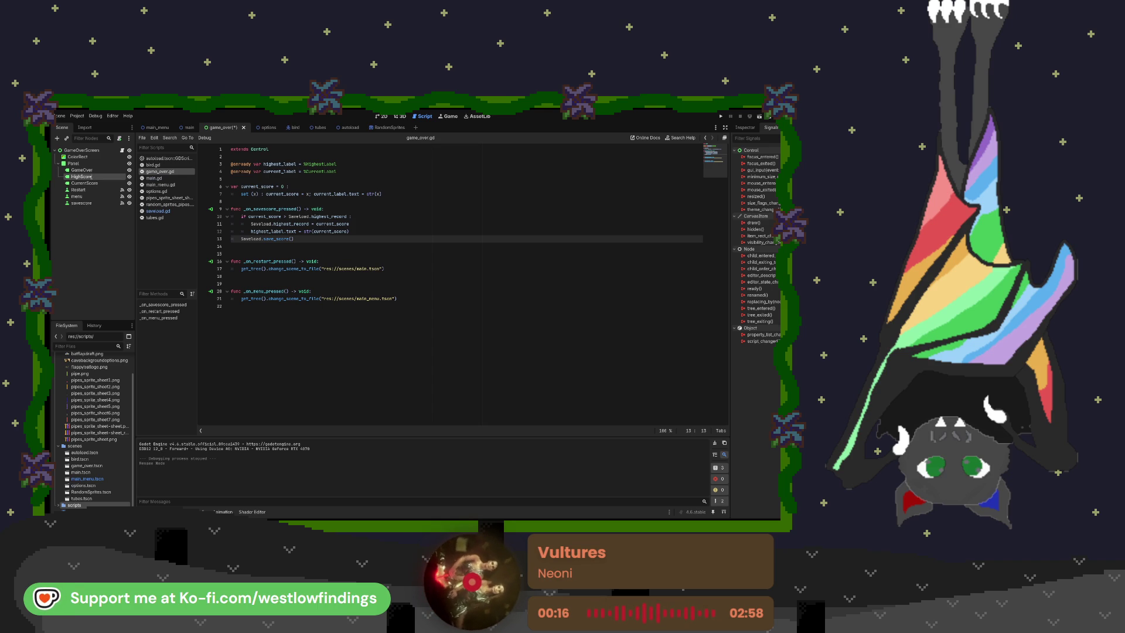
pyautogui.write('HighestRecord')
pyautogui.press('Return')
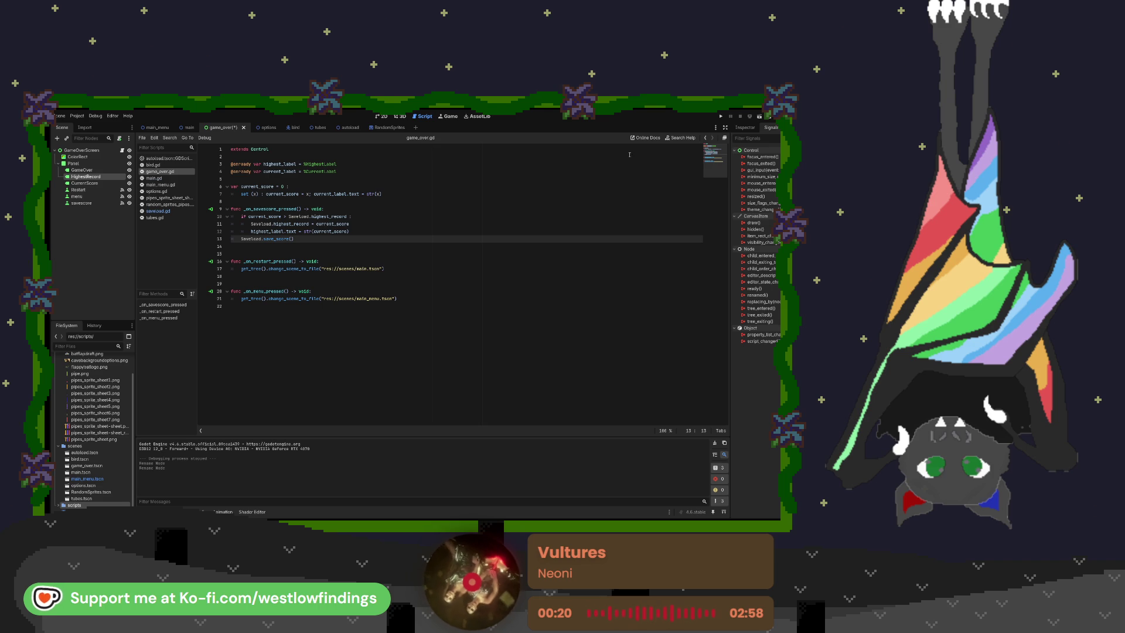
pyautogui.click(722, 117)
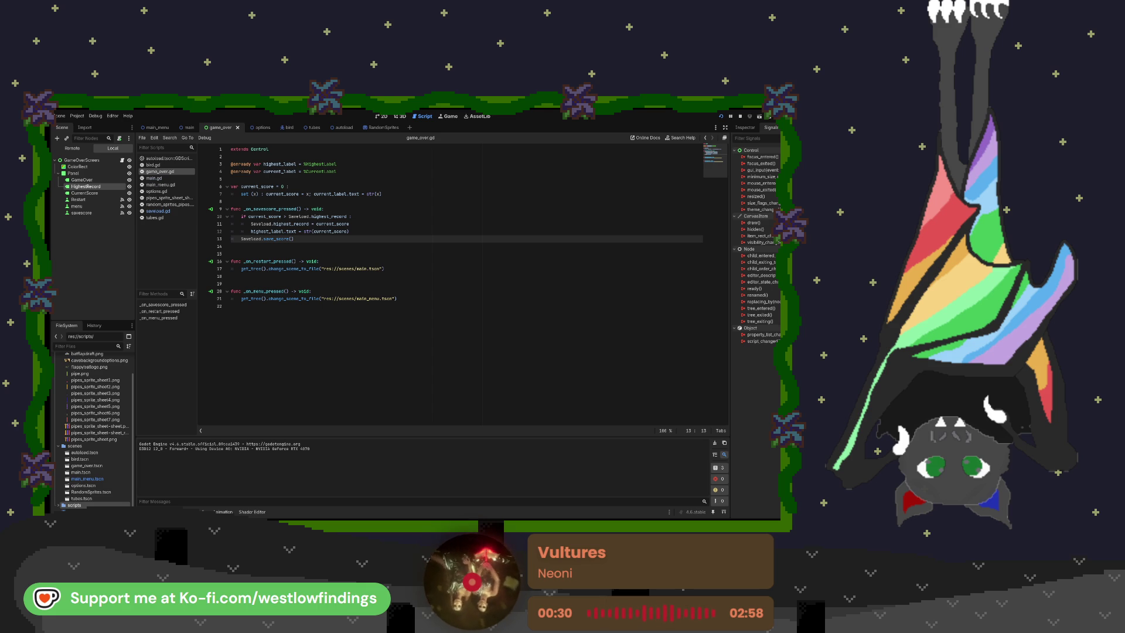
pyautogui.press('F8')
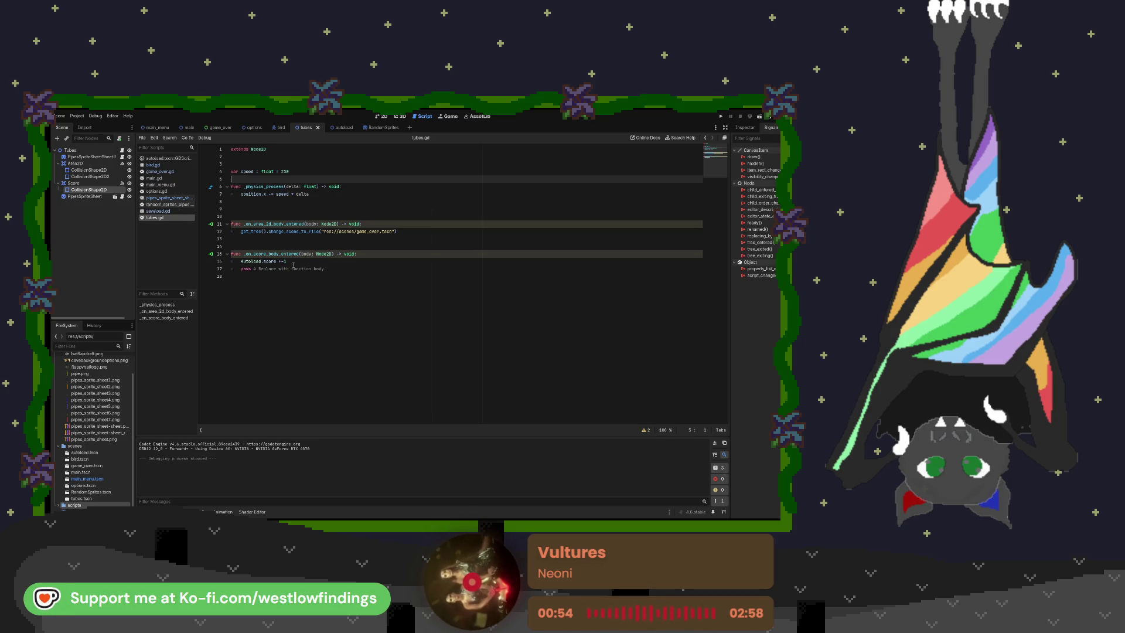
# Step: Change Autoload.score to SaveLoad.score on line 16 of tubes.gd and run the game
pyautogui.moveTo(261, 261); pyautogui.dragTo(241, 261)
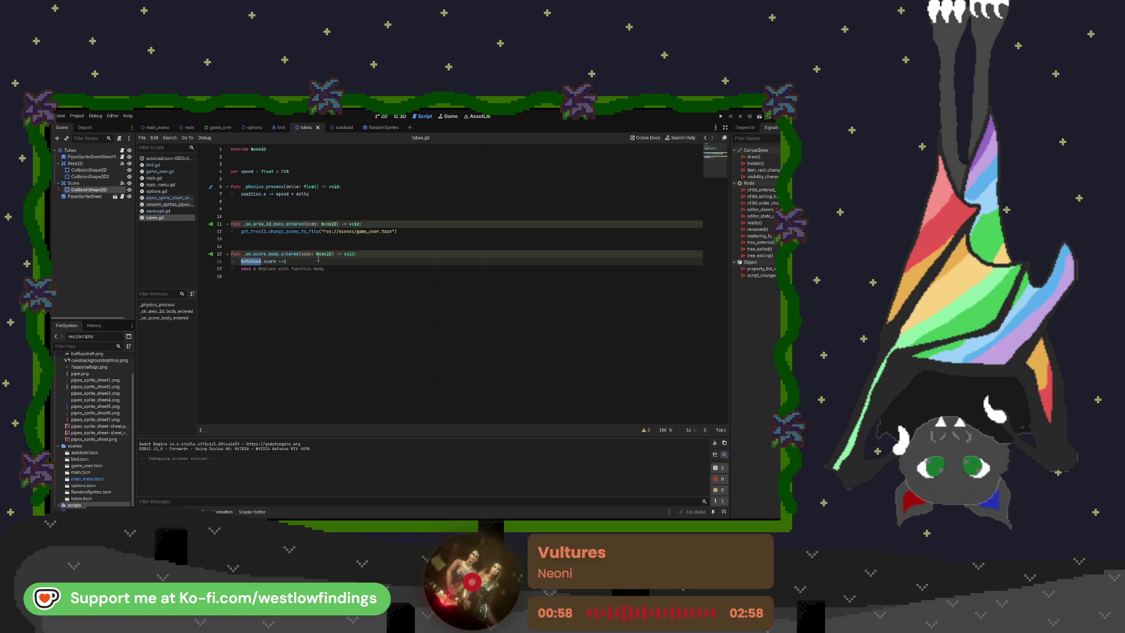
pyautogui.write('Cu')
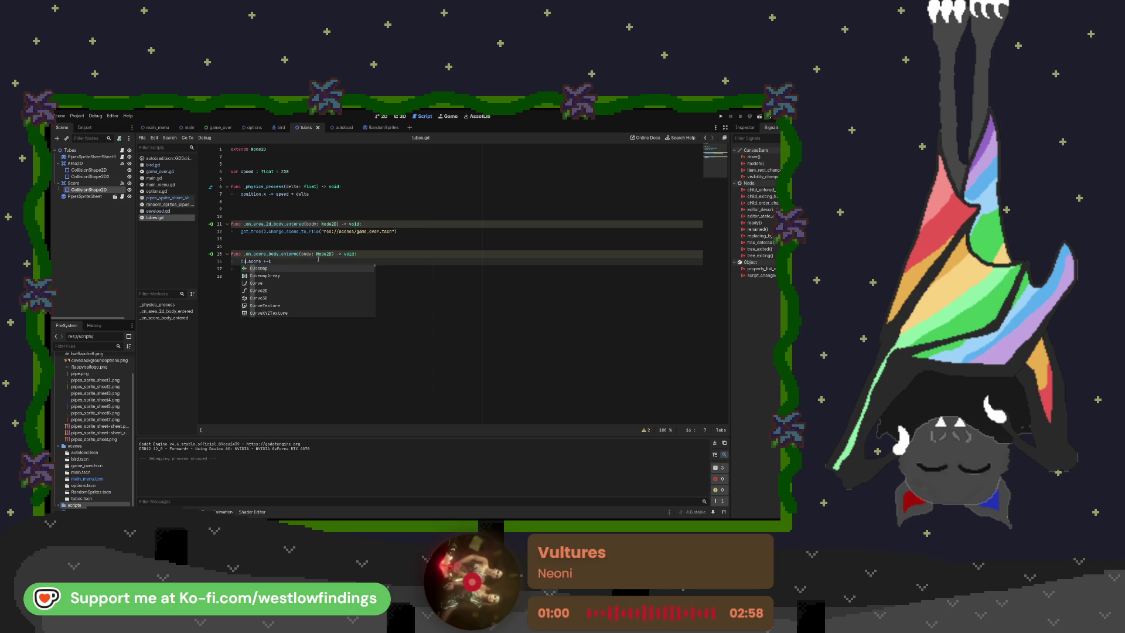
pyautogui.write('rrent')
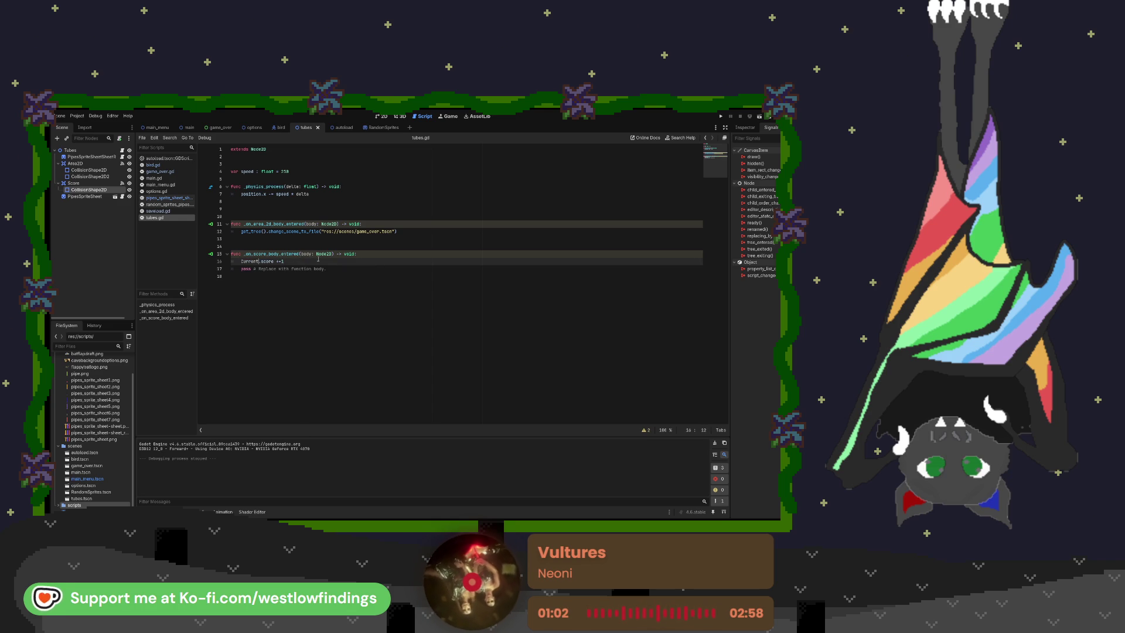
pyautogui.write('Score')
pyautogui.press('BackSpace')
pyautogui.press('BackSpace')
pyautogui.press('BackSpace')
pyautogui.press('BackSpace')
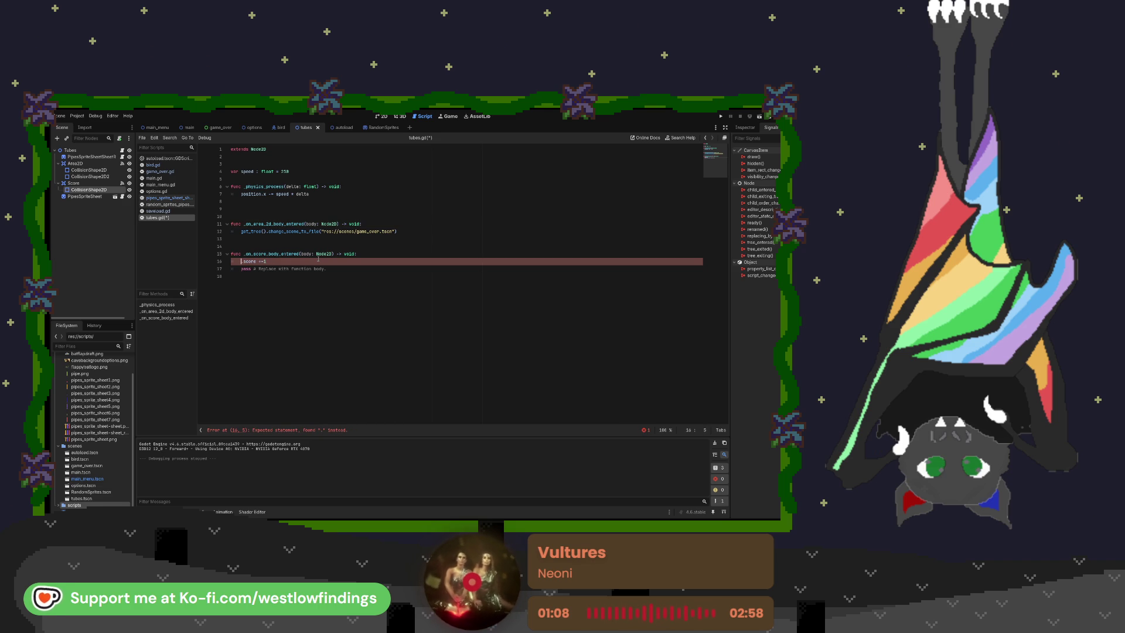
pyautogui.write('cu')
pyautogui.press('BackSpace')
pyautogui.press('BackSpace')
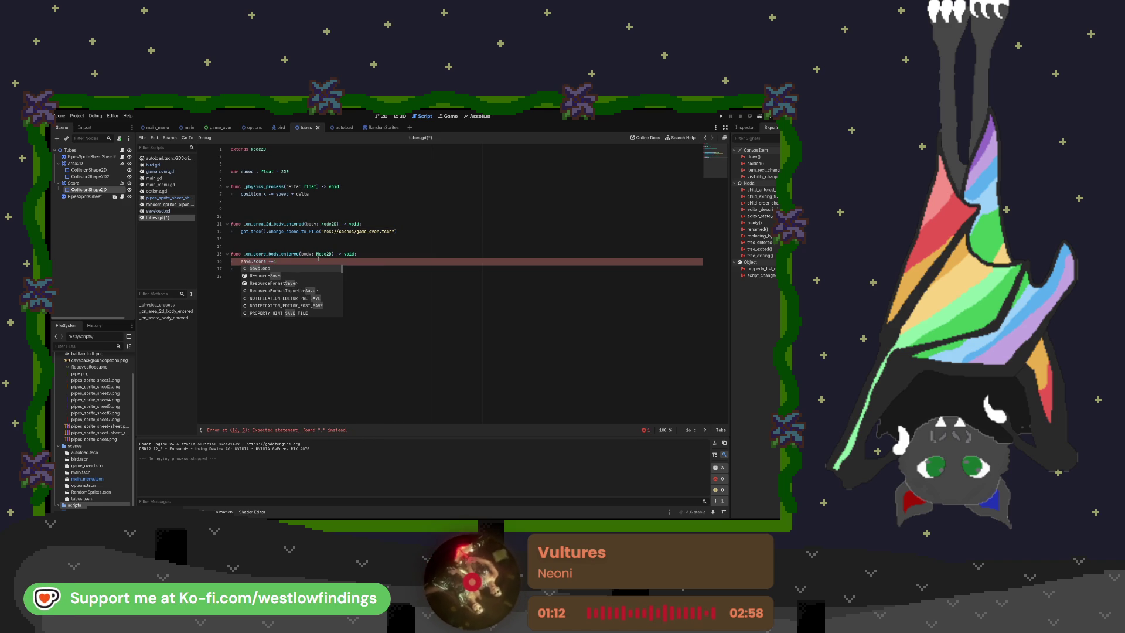
pyautogui.press('Return')
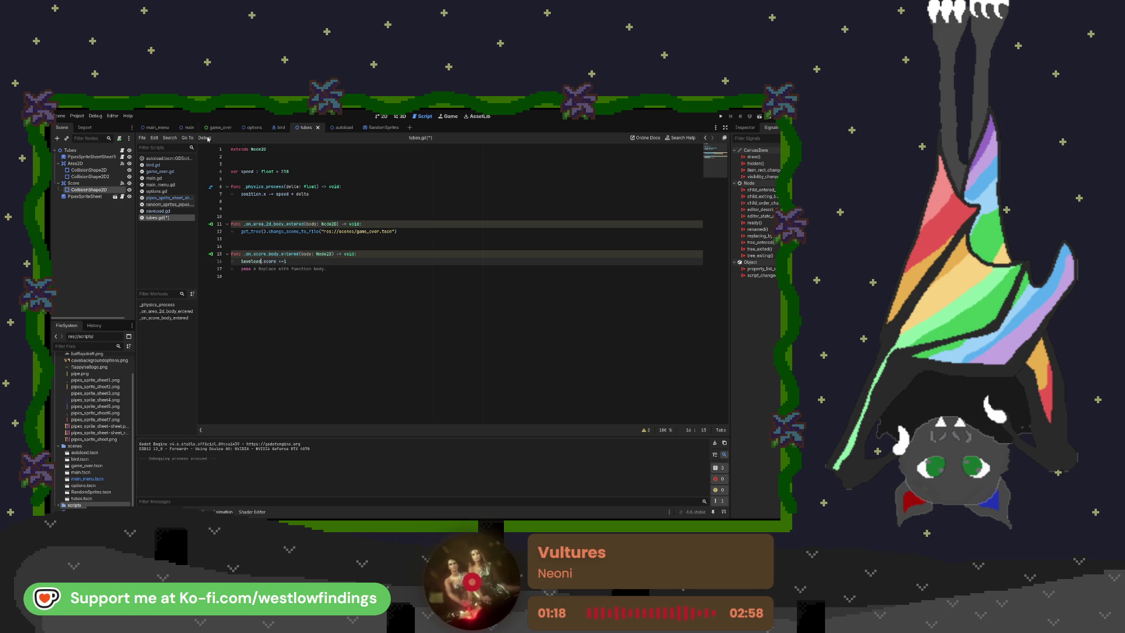
pyautogui.click(721, 116)
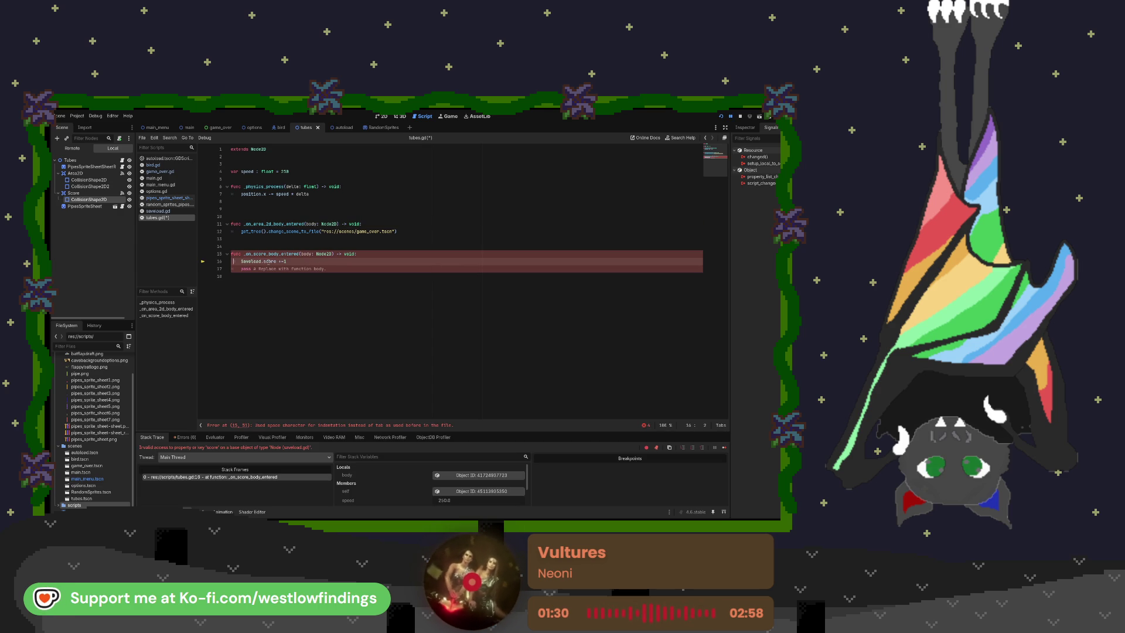
# Step: Restore the name on line 16 to Autoload, then restart the game
pyautogui.press('Right')
pyautogui.press('Right')
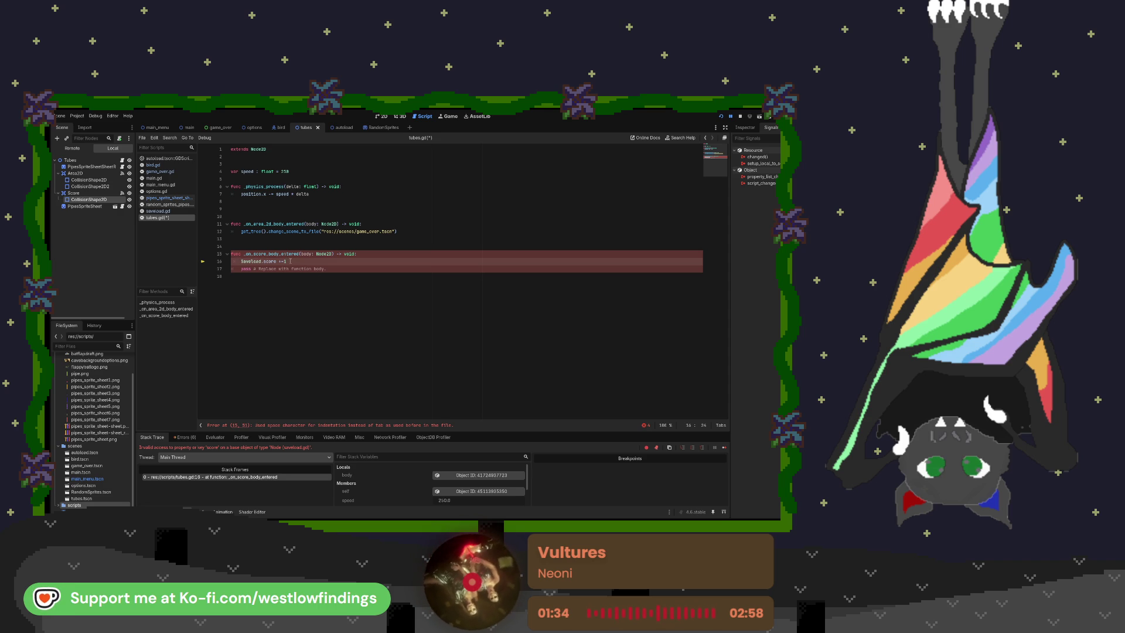
pyautogui.moveTo(262, 261); pyautogui.dragTo(251, 261)
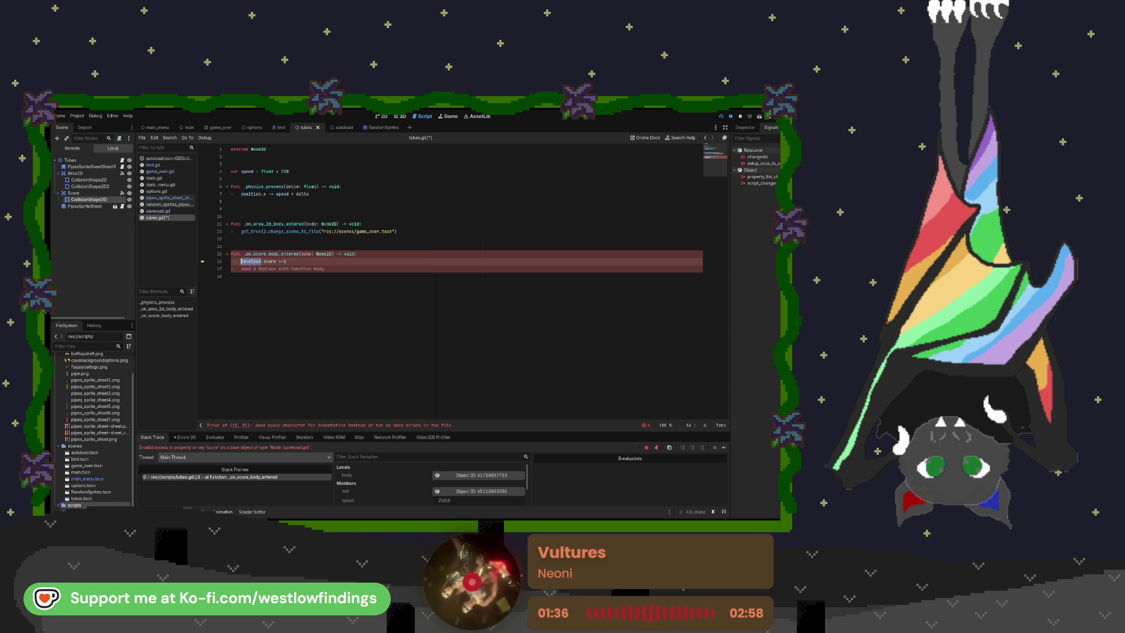
pyautogui.press('BackSpace')
pyautogui.press('BackSpace')
pyautogui.write('Autoload')
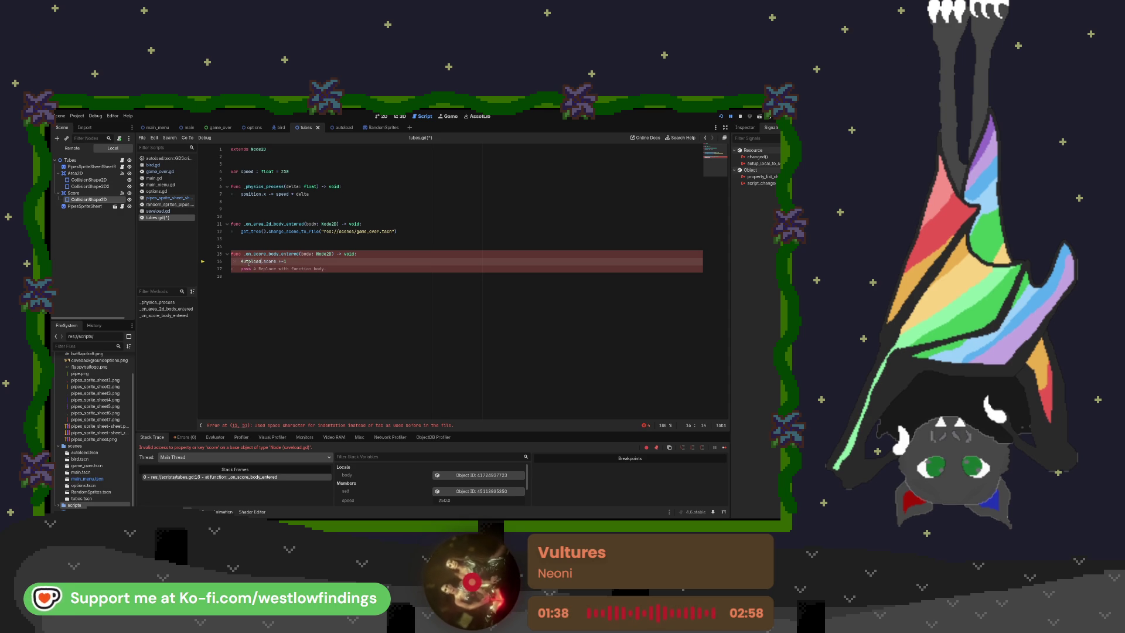
pyautogui.press('Escape')
pyautogui.click(288, 283)
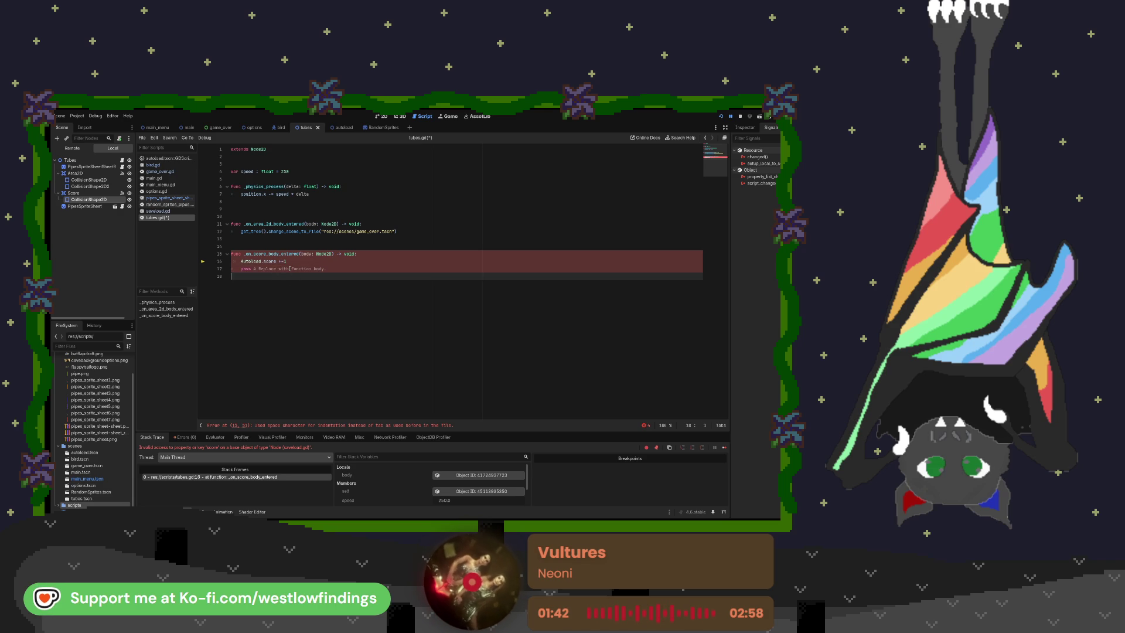
pyautogui.click(727, 116)
pyautogui.click(722, 116)
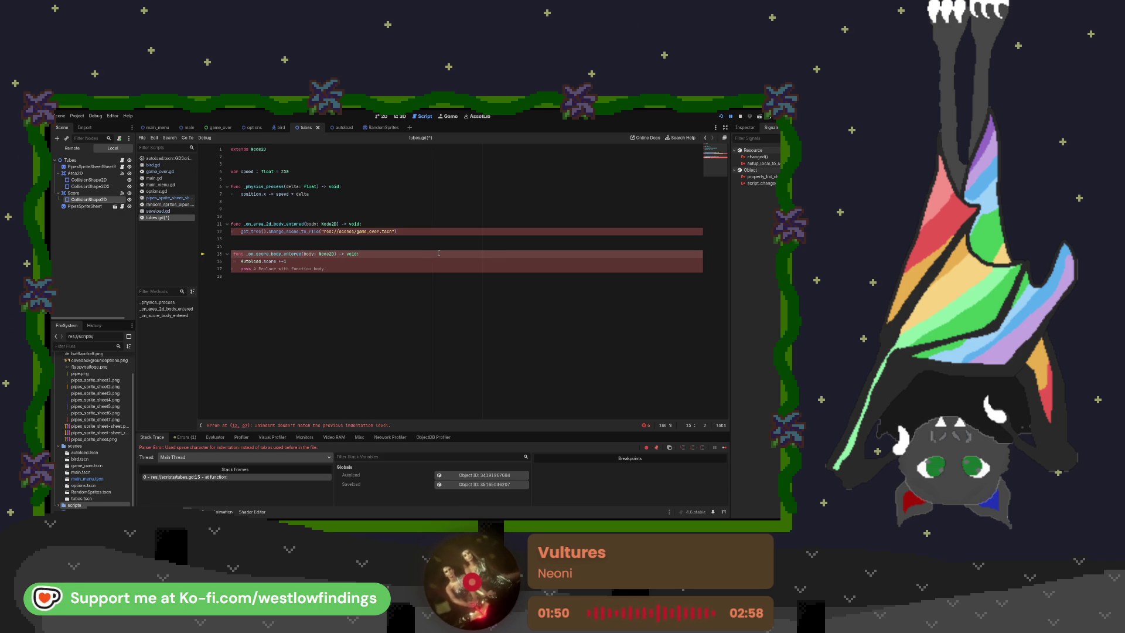
# Step: Re-indent line 16 with a tab, delete the pass placeholder line, and save tubes.gd
pyautogui.hotkey('ctrl', 'z')
pyautogui.click(341, 265)
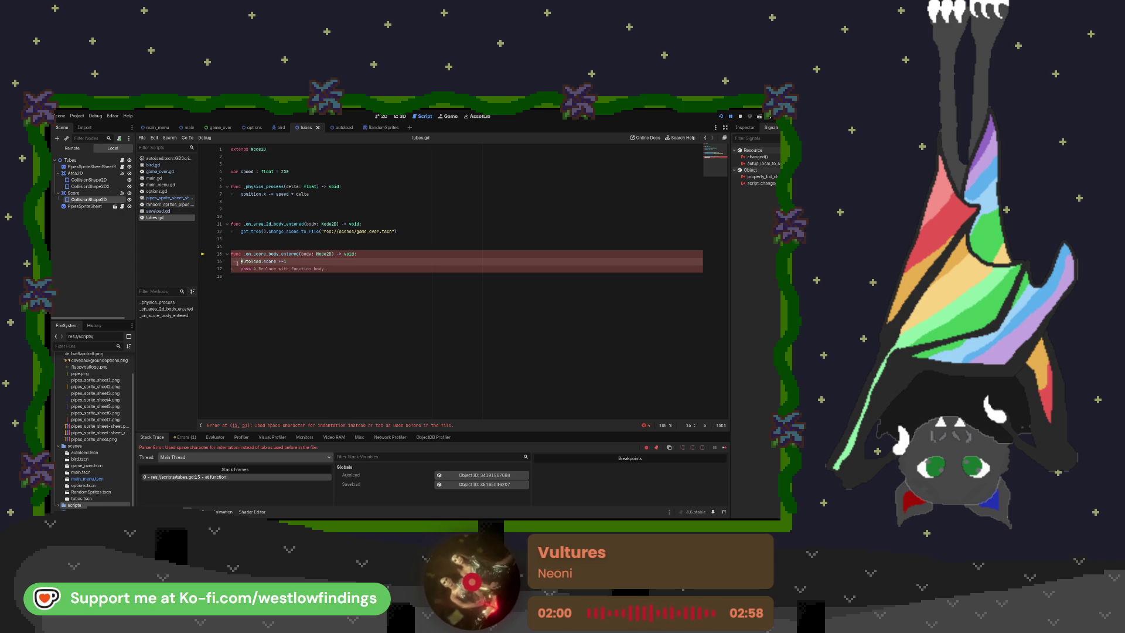
pyautogui.press('BackSpace')
pyautogui.press('BackSpace')
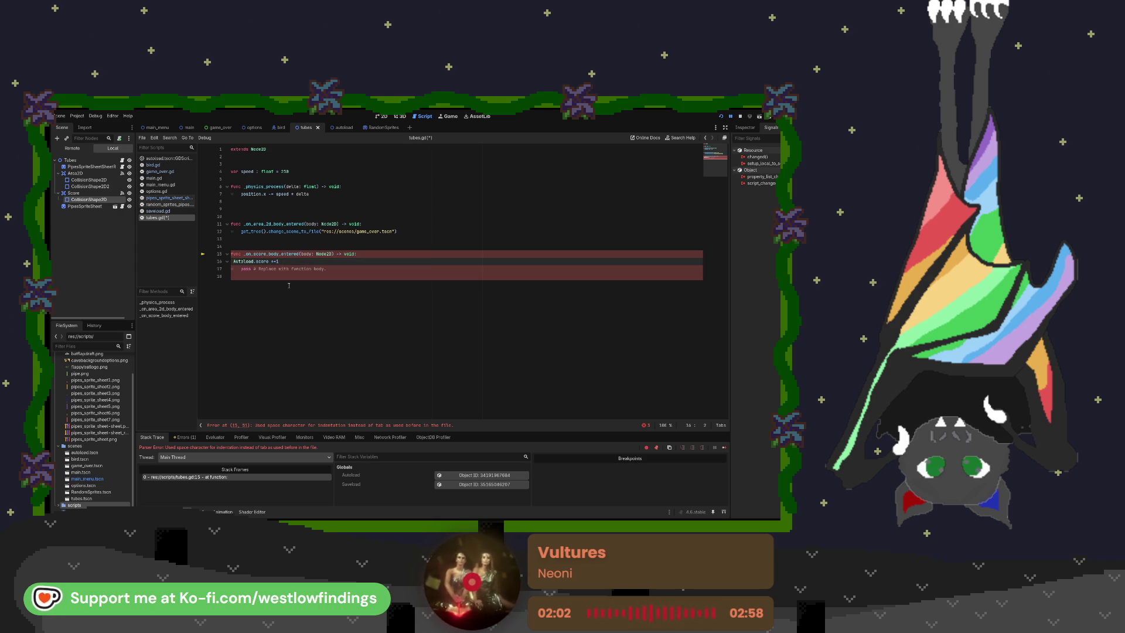
pyautogui.press('Tab')
pyautogui.moveTo(326, 269); pyautogui.dragTo(231, 271)
pyautogui.press('BackSpace')
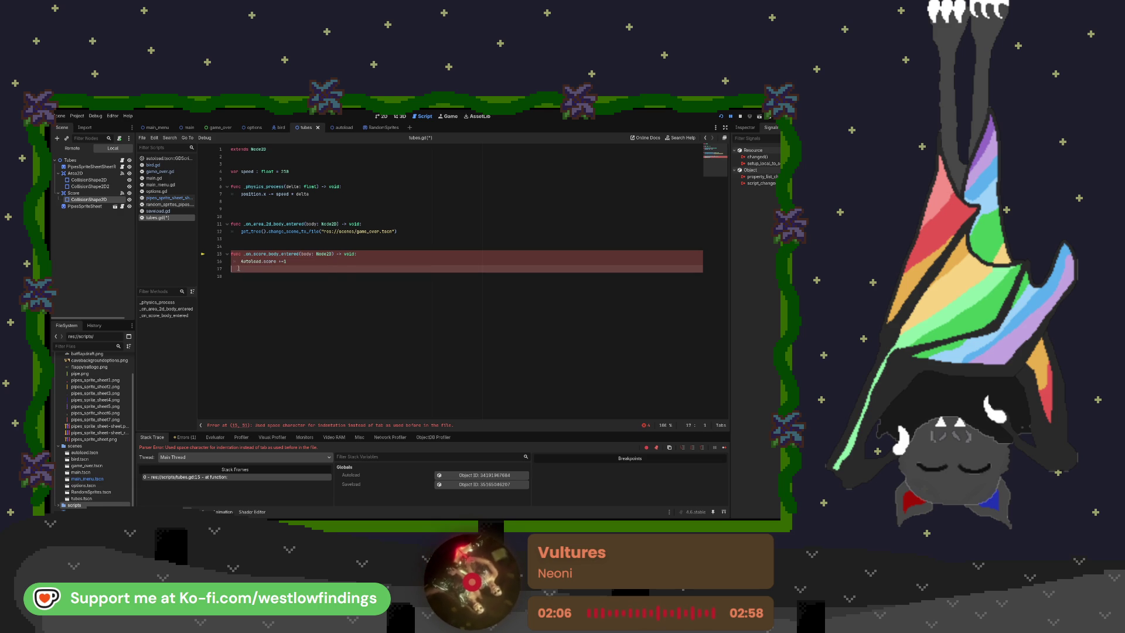
pyautogui.click(232, 254)
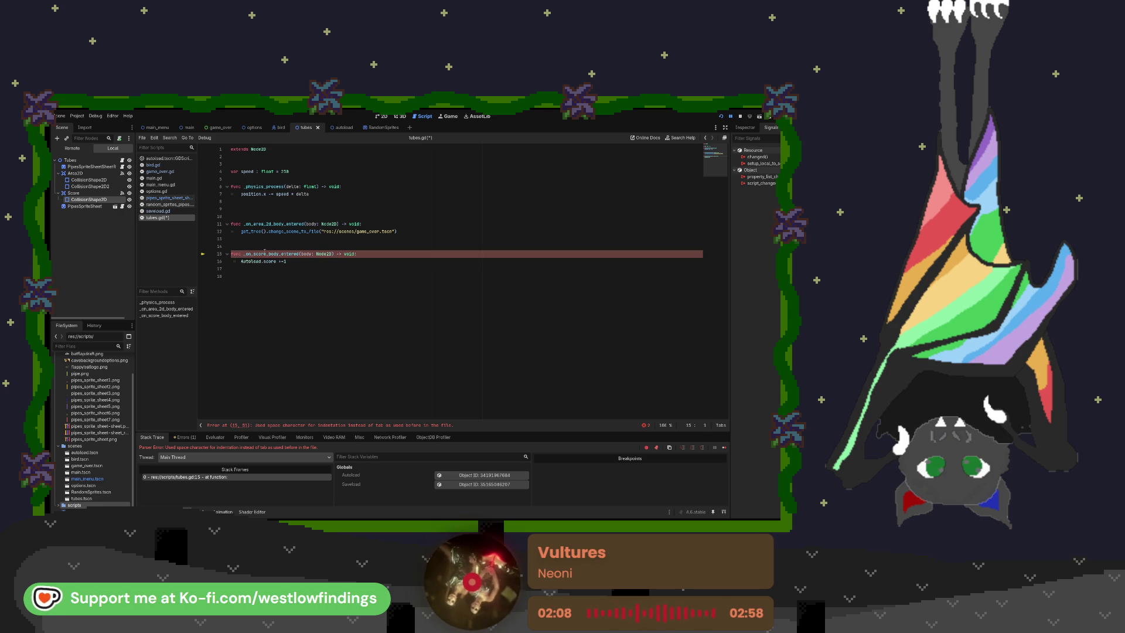
pyautogui.press('End')
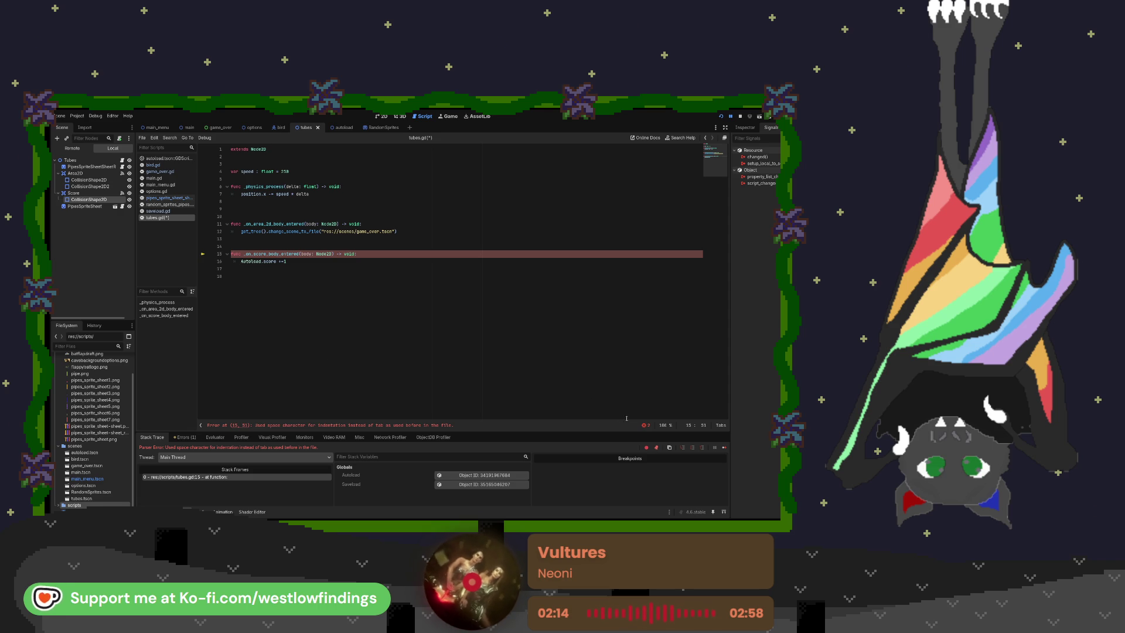
pyautogui.hotkey('ctrl', 's')
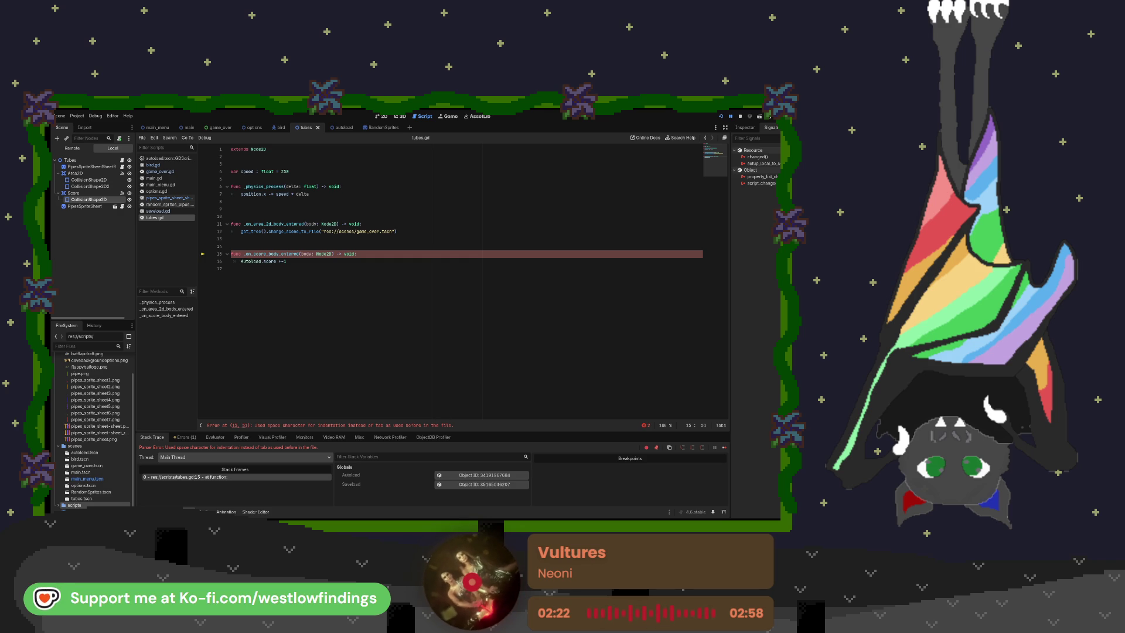
# Step: Retype the func keyword on the _on_score_body_entered header line
pyautogui.click(410, 371)
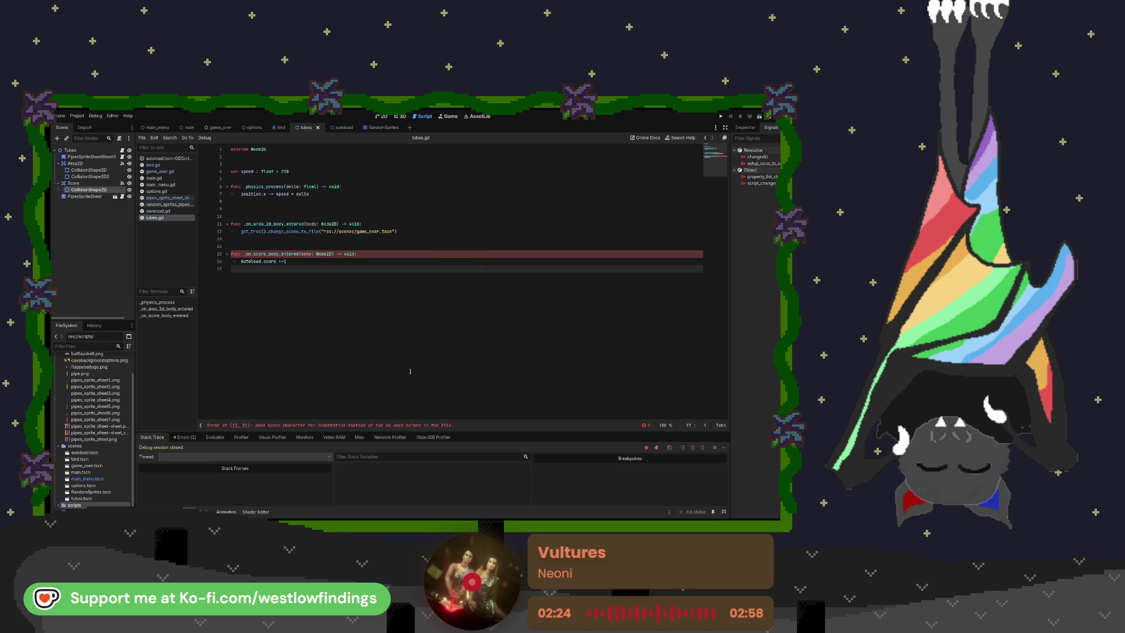
pyautogui.click(250, 253)
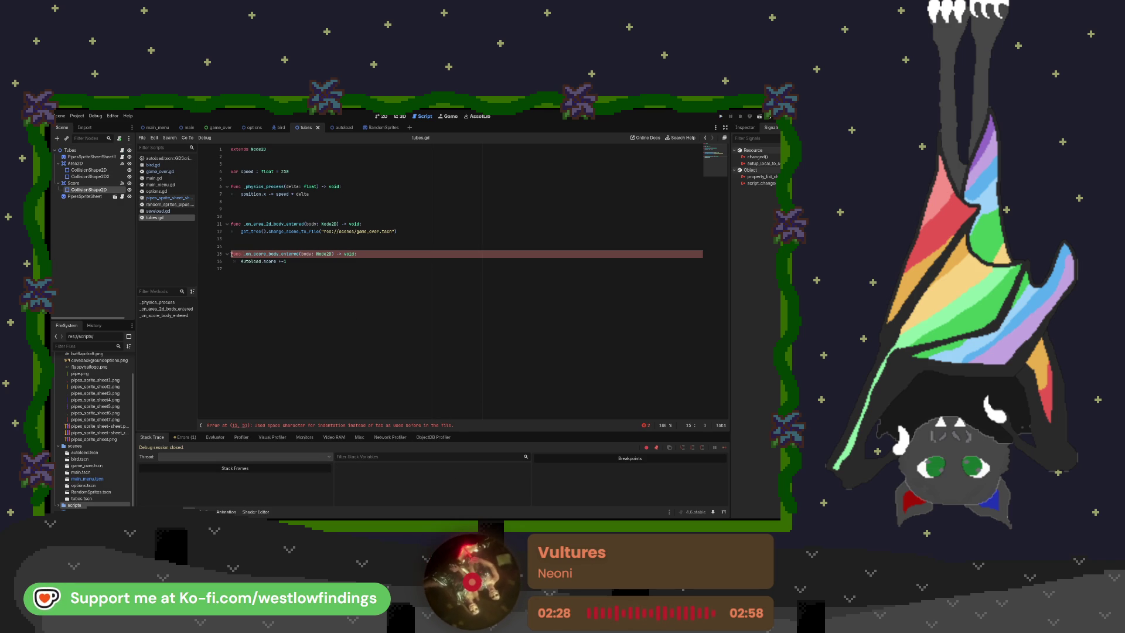
pyautogui.press('Return')
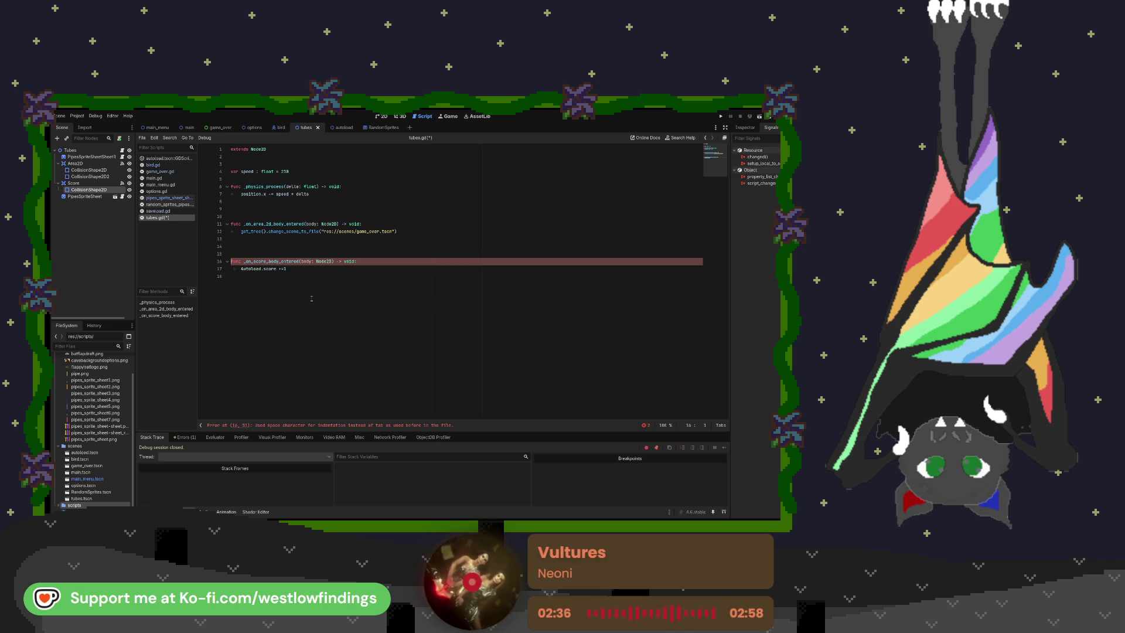
pyautogui.press('BackSpace')
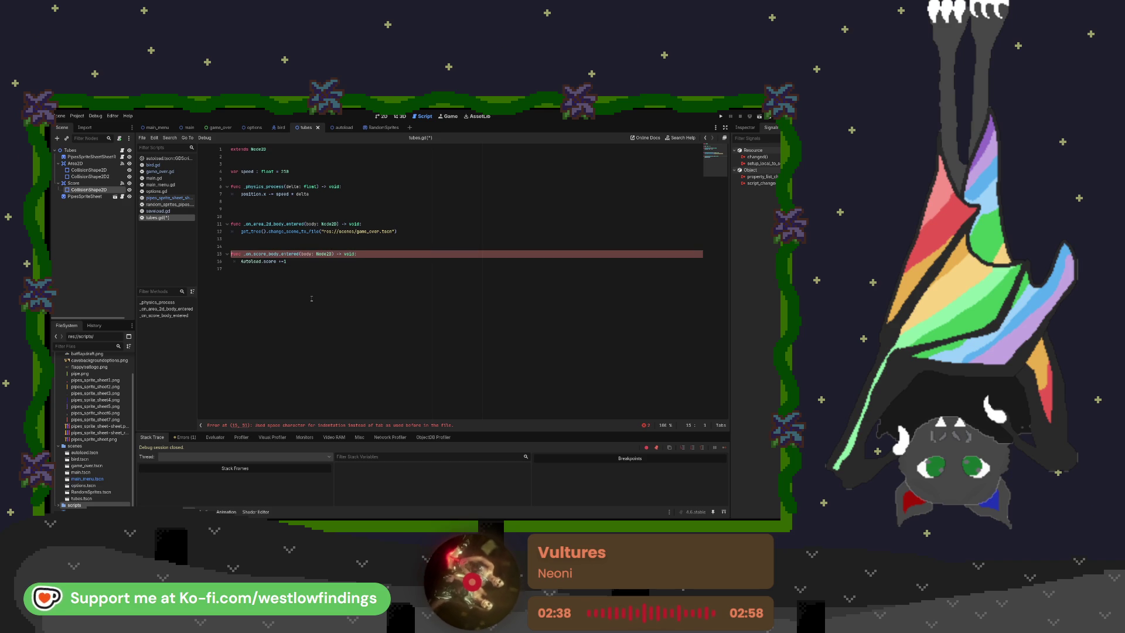
pyautogui.press('Right')
pyautogui.press('Right')
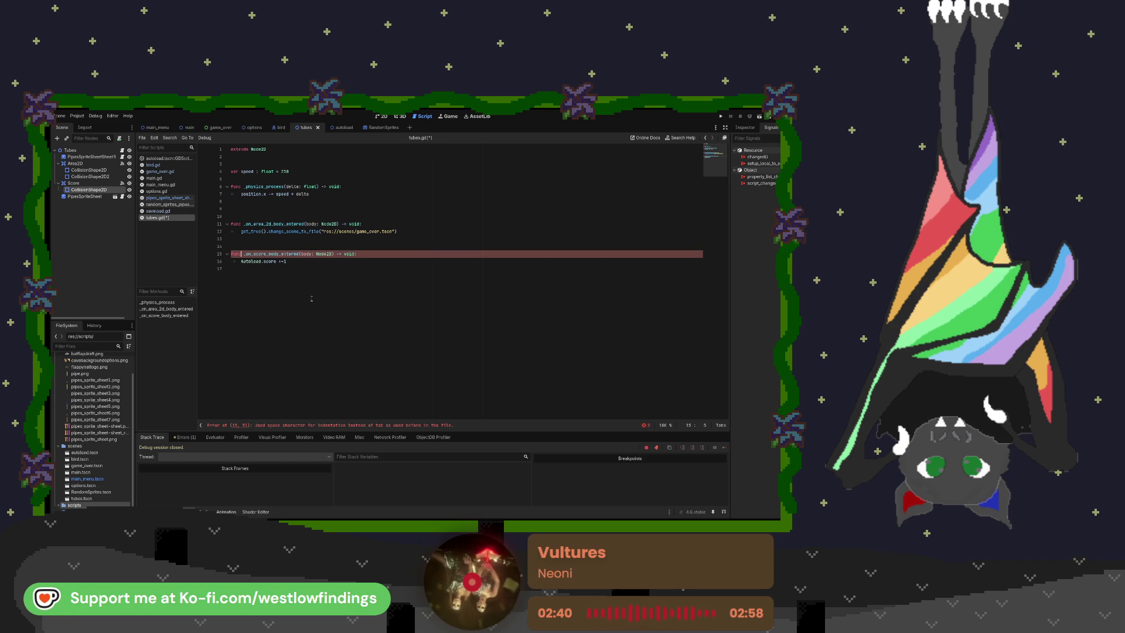
pyautogui.press('BackSpace')
pyautogui.press('BackSpace')
pyautogui.press('BackSpace')
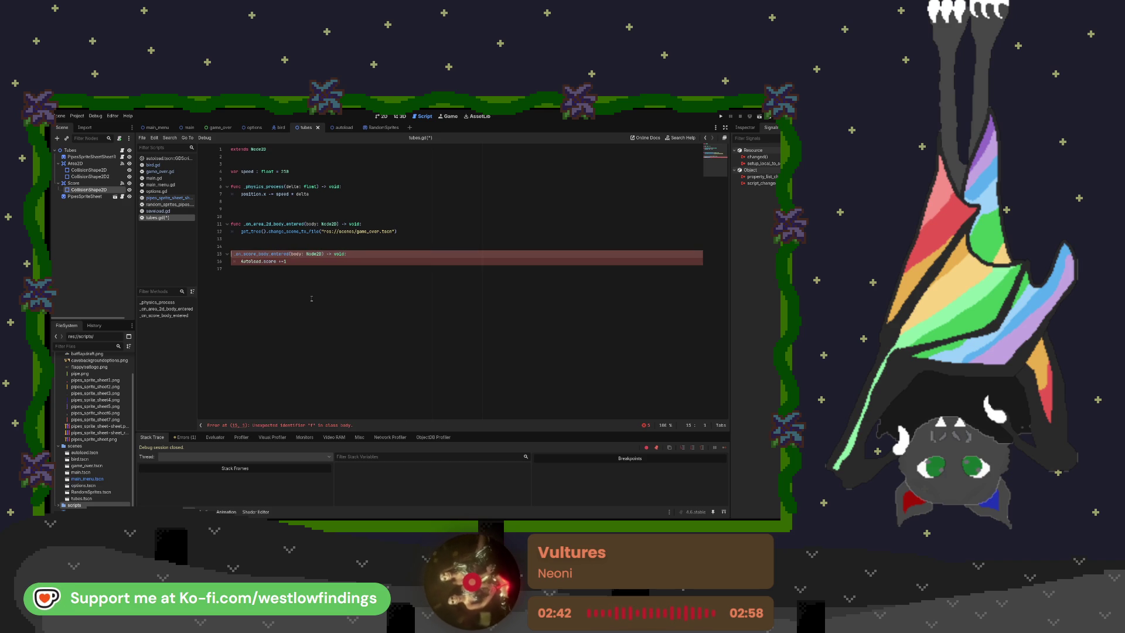
pyautogui.write('func')
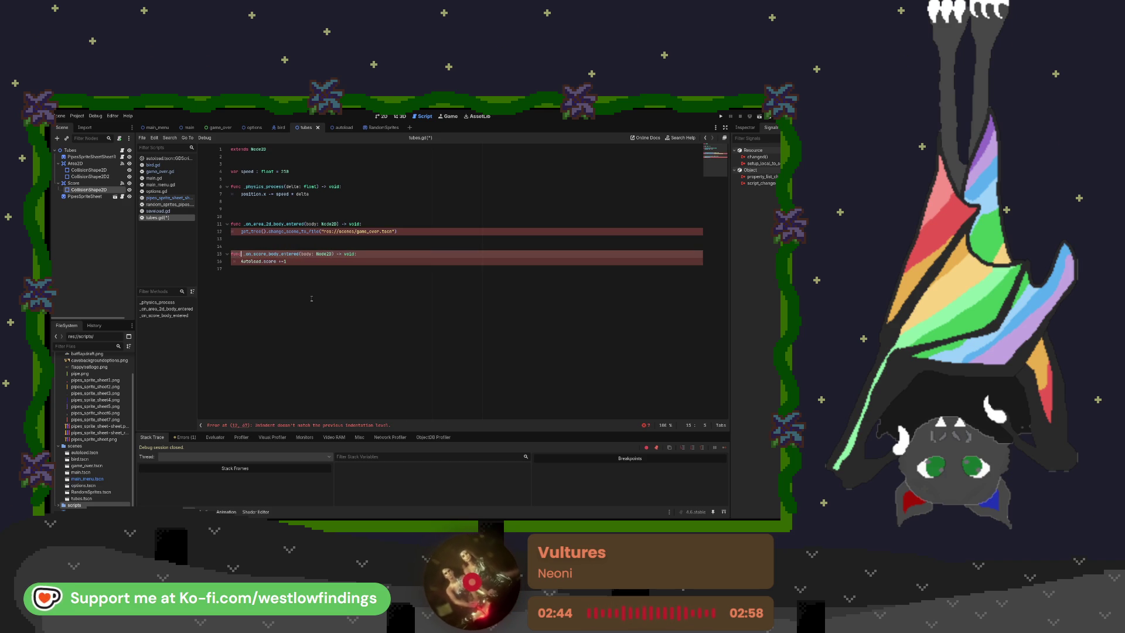
pyautogui.click(313, 260)
pyautogui.click(235, 255)
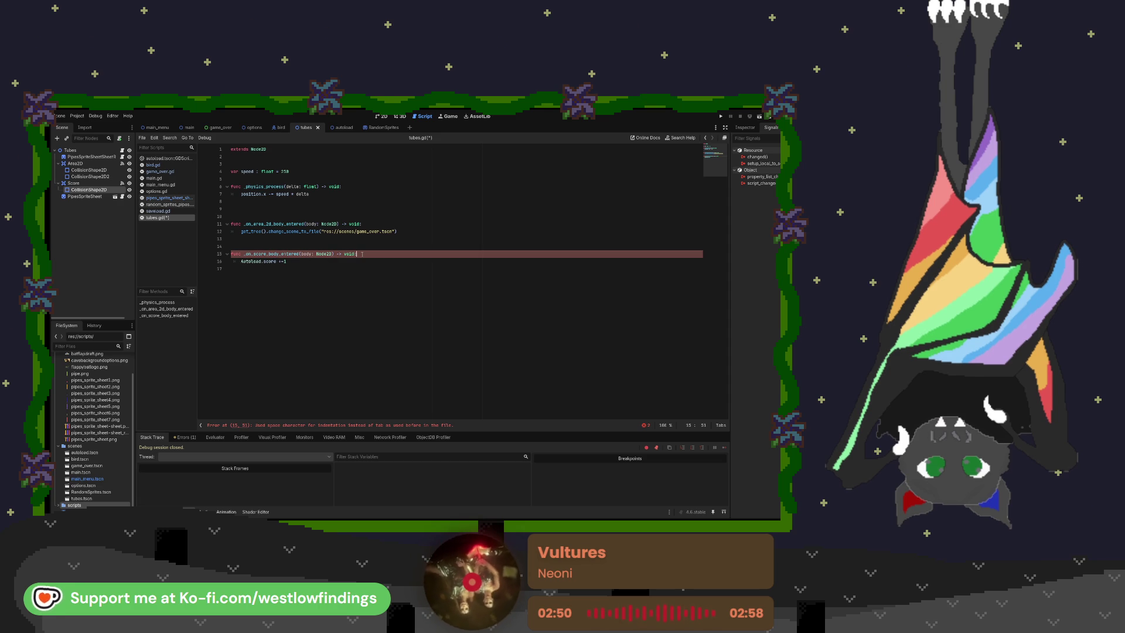
# Step: Check the indentation error, put Autoload.score +=1 on its own indented line, and run the game
pyautogui.click(646, 426)
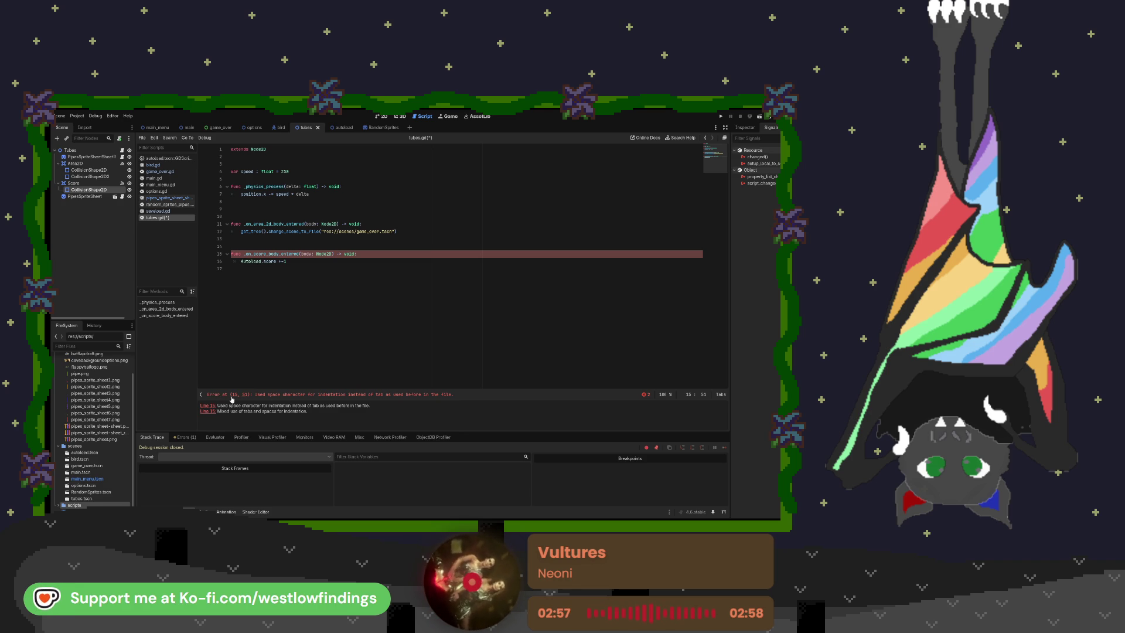
pyautogui.moveTo(453, 394)
pyautogui.mouseDown()
pyautogui.moveTo(213, 395)
pyautogui.moveTo(255, 395)
pyautogui.mouseUp()
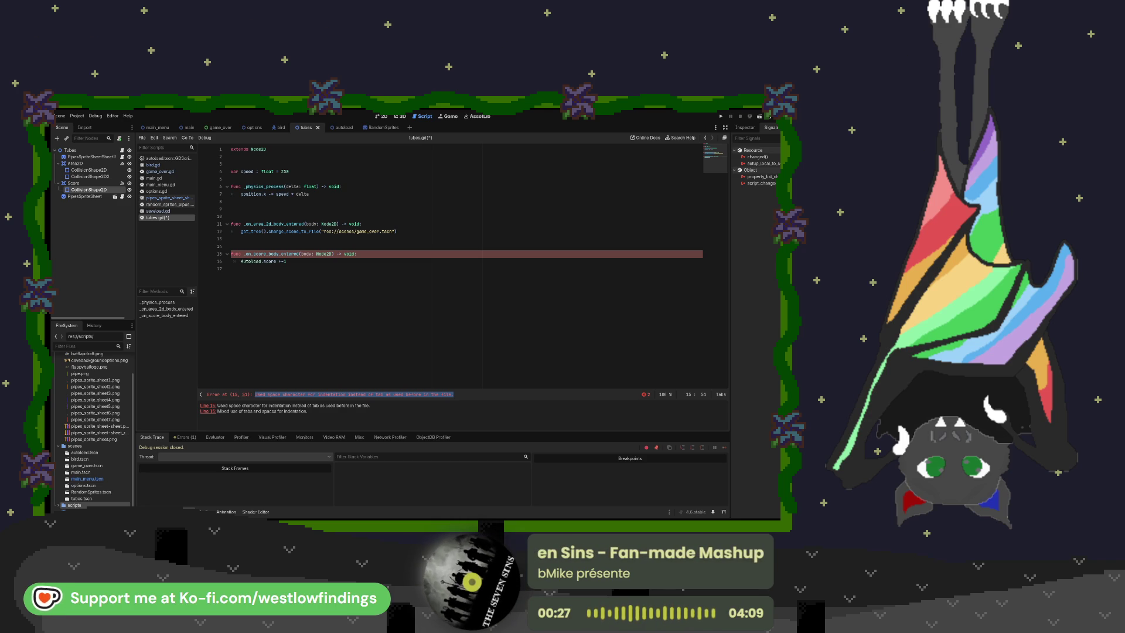
pyautogui.click(241, 261)
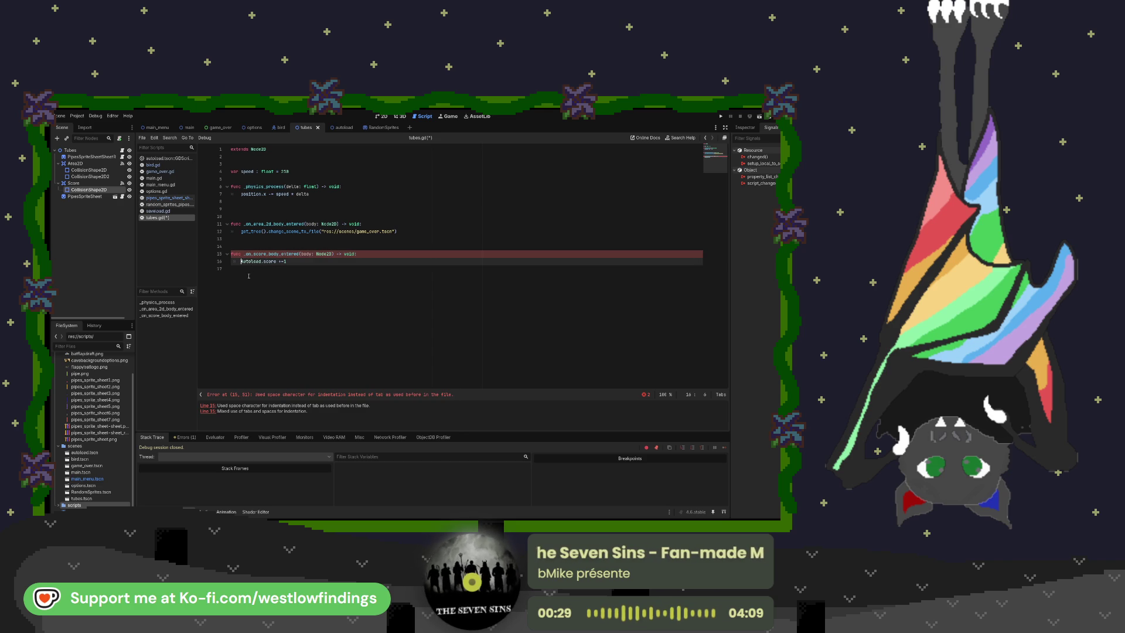
pyautogui.press('BackSpace')
pyautogui.press('BackSpace')
pyautogui.press('BackSpace')
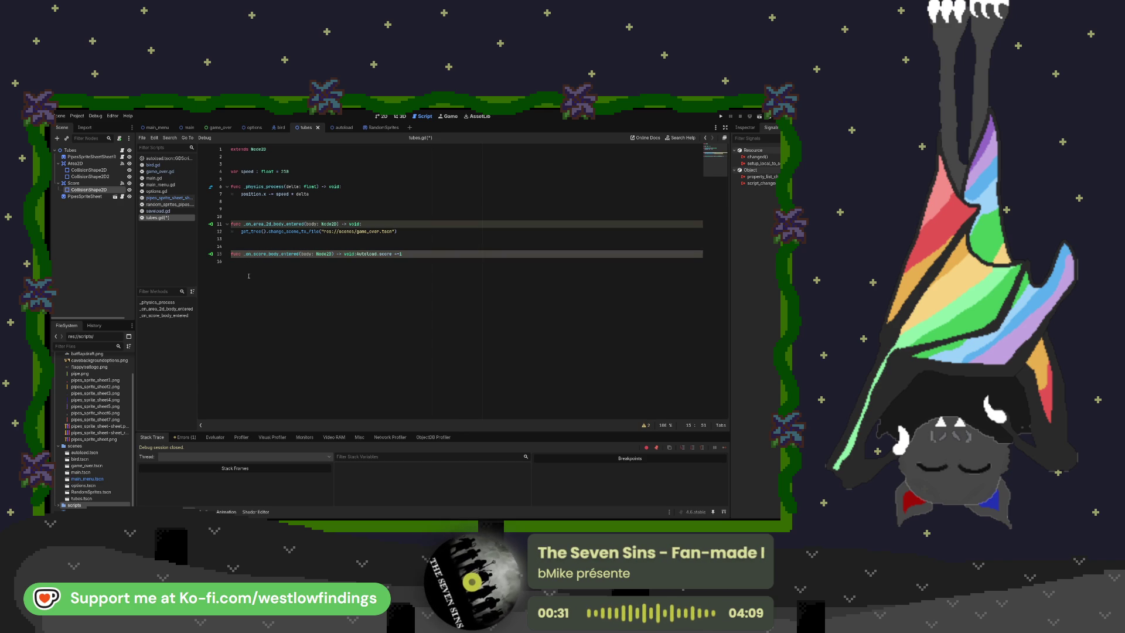
pyautogui.press('Return')
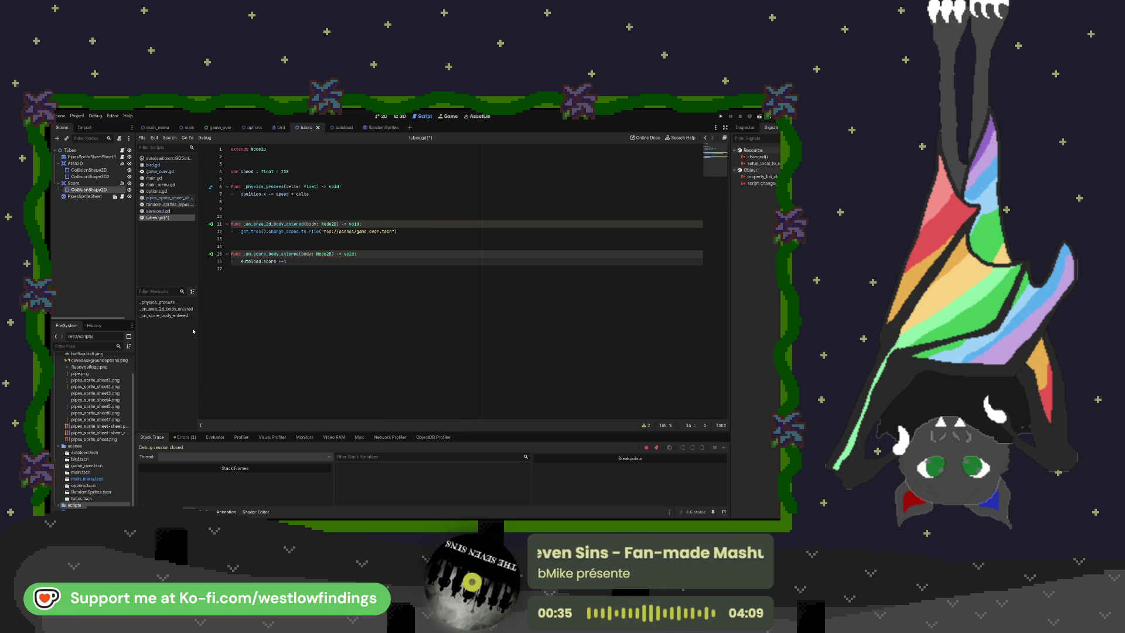
pyautogui.click(721, 116)
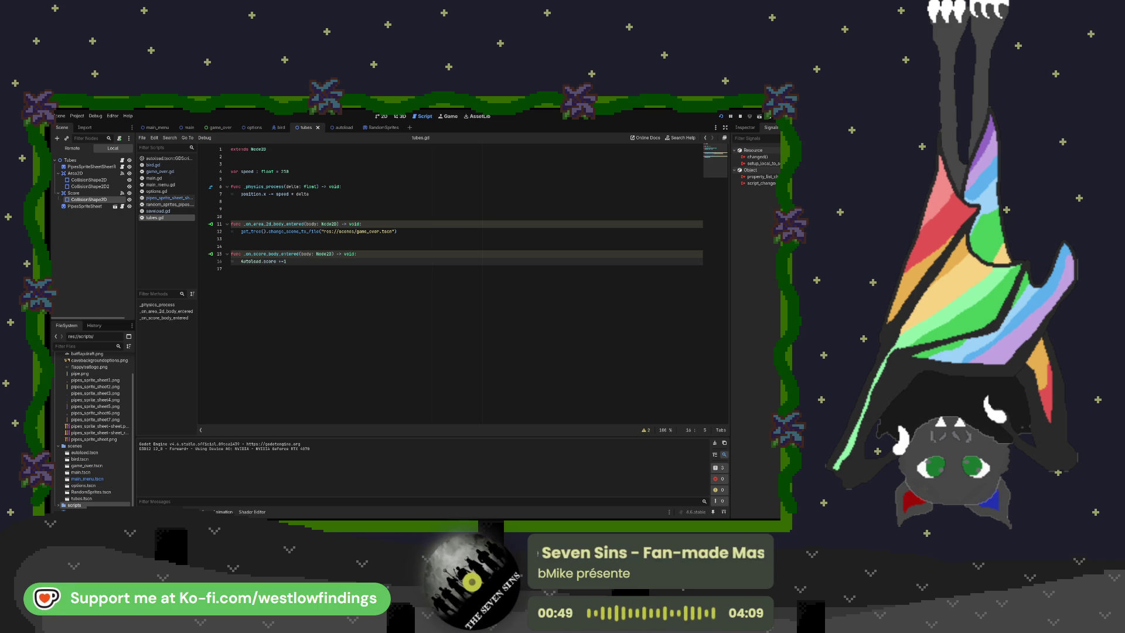
# Step: Stop the running game with F8
pyautogui.press('F8')
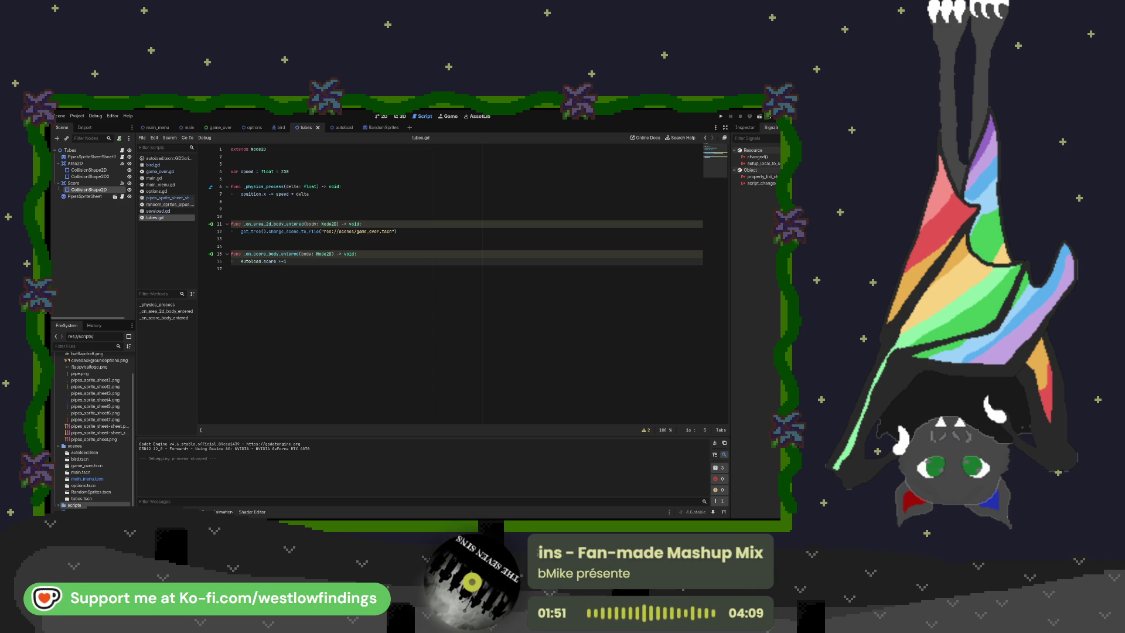
# Step: Switch to the game_over scene, select CurrentScore, and browse the script list to game_over.gd
pyautogui.click(220, 128)
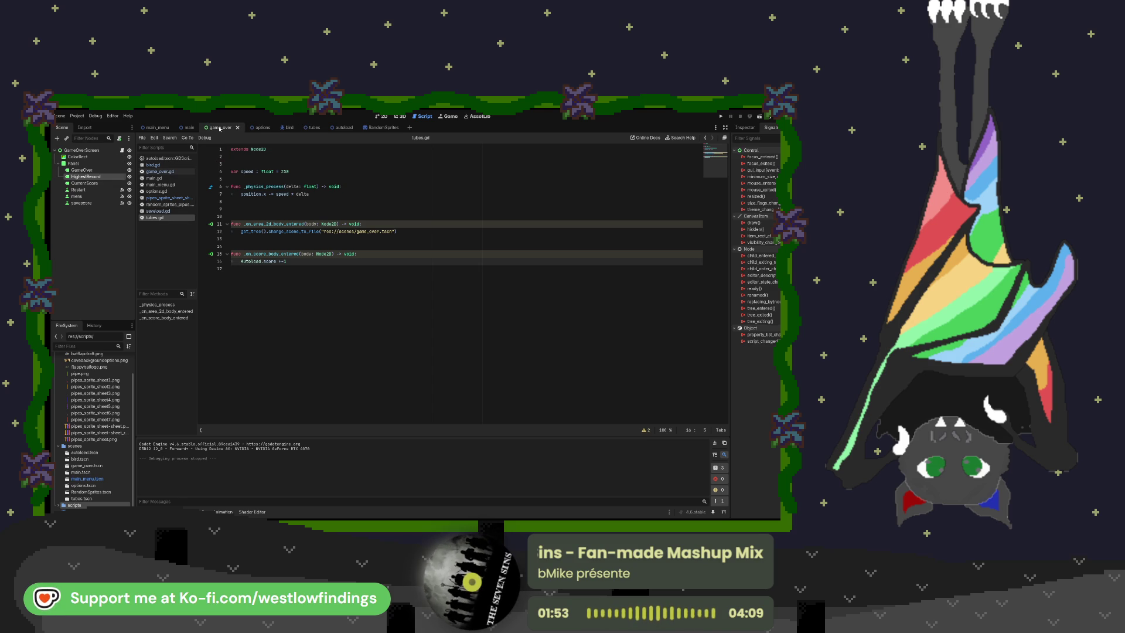
pyautogui.click(84, 183)
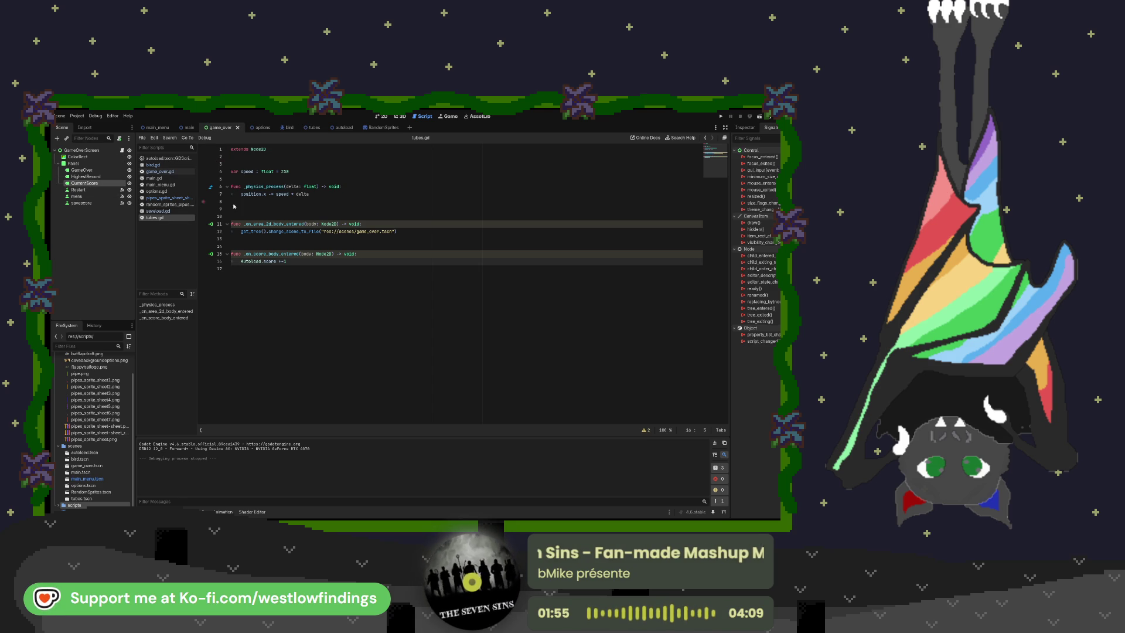
pyautogui.click(173, 211)
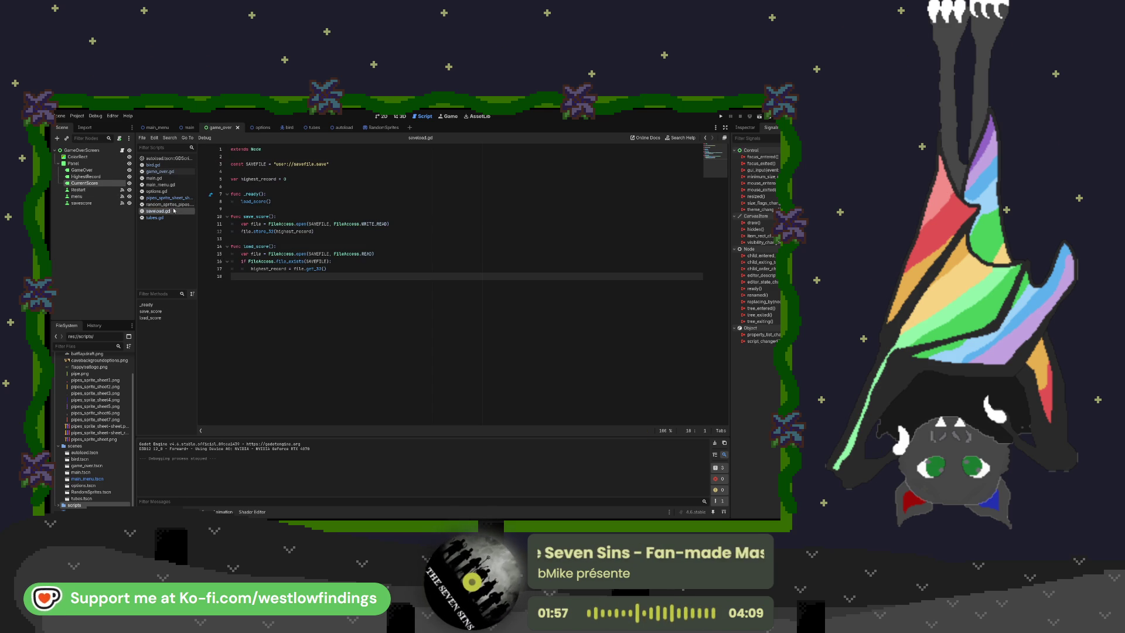
pyautogui.click(173, 216)
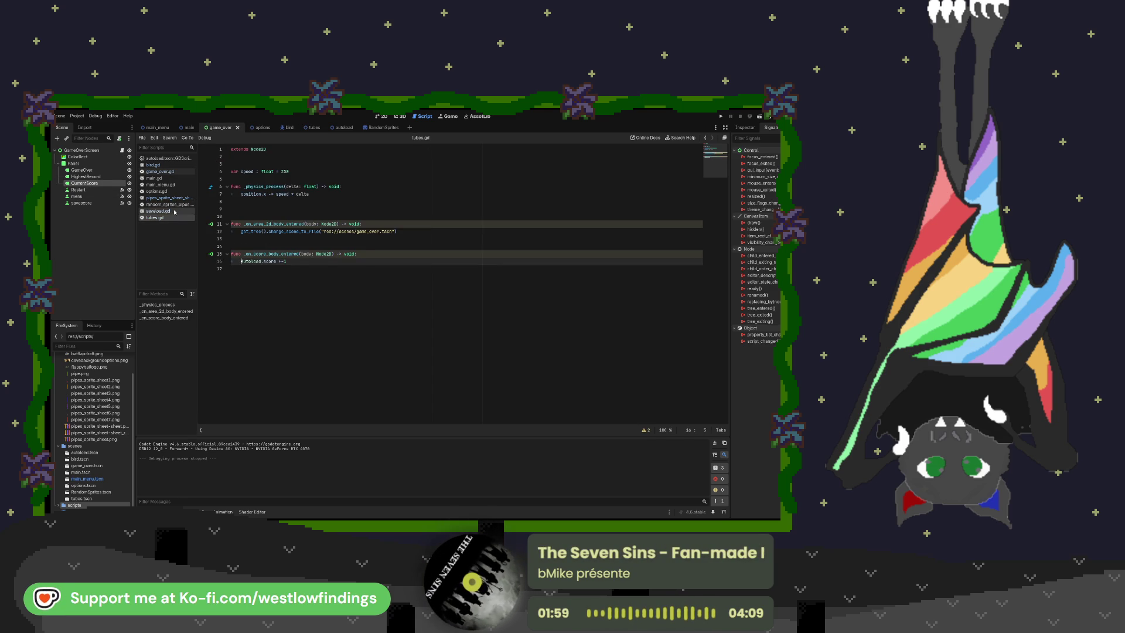
pyautogui.click(174, 211)
pyautogui.click(174, 204)
pyautogui.click(174, 184)
pyautogui.click(174, 178)
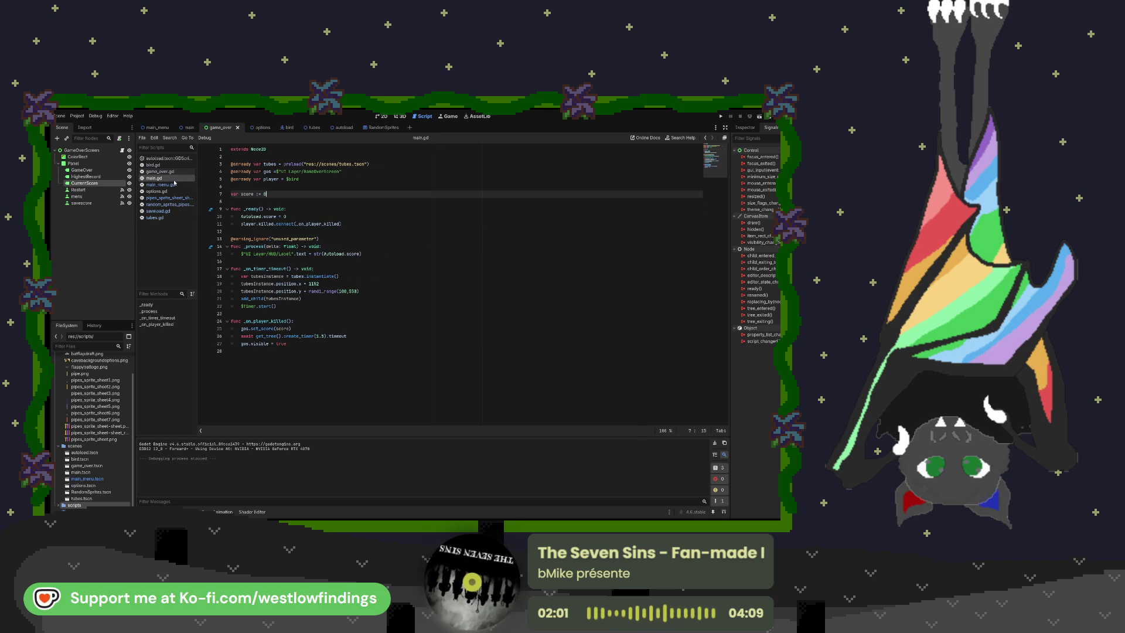
pyautogui.click(178, 173)
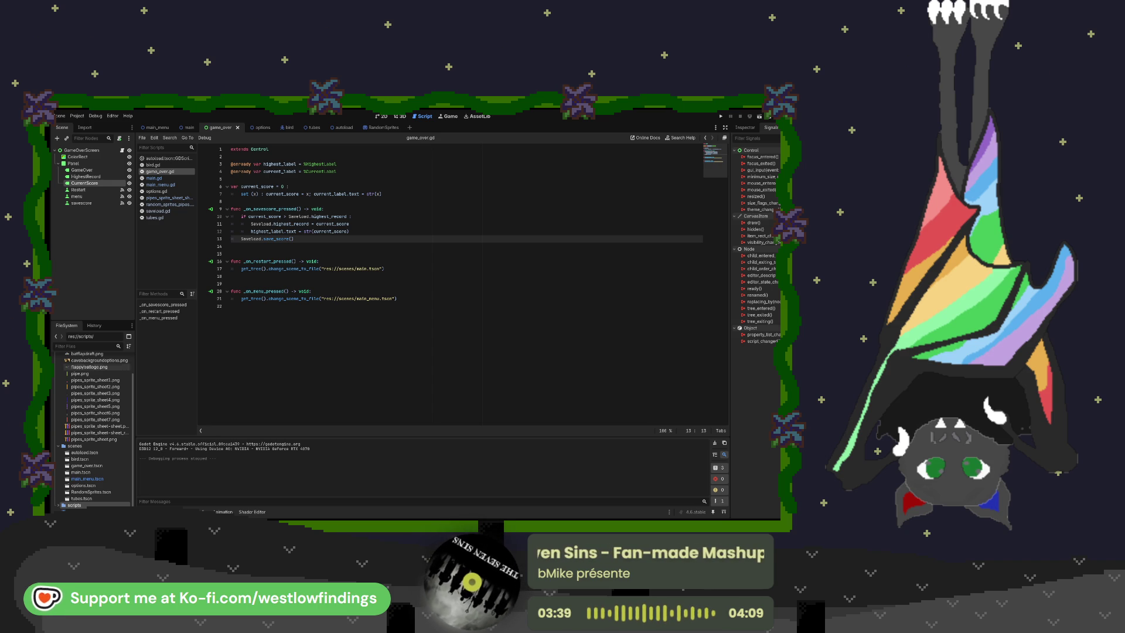
pyautogui.click(233, 300)
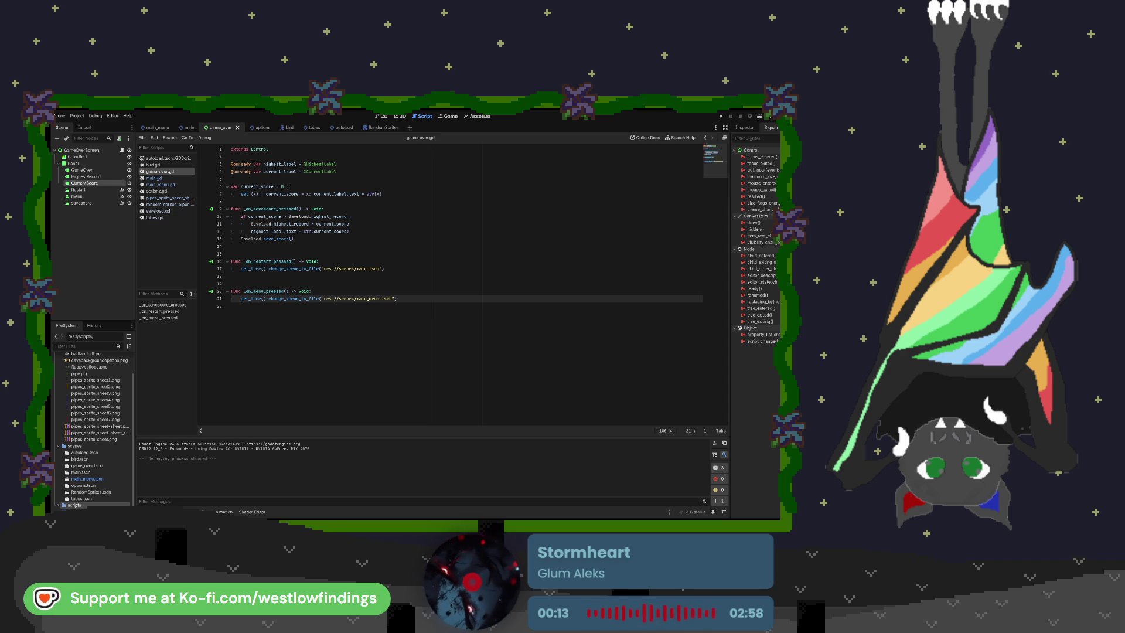
pyautogui.scroll(1, 57, 428)
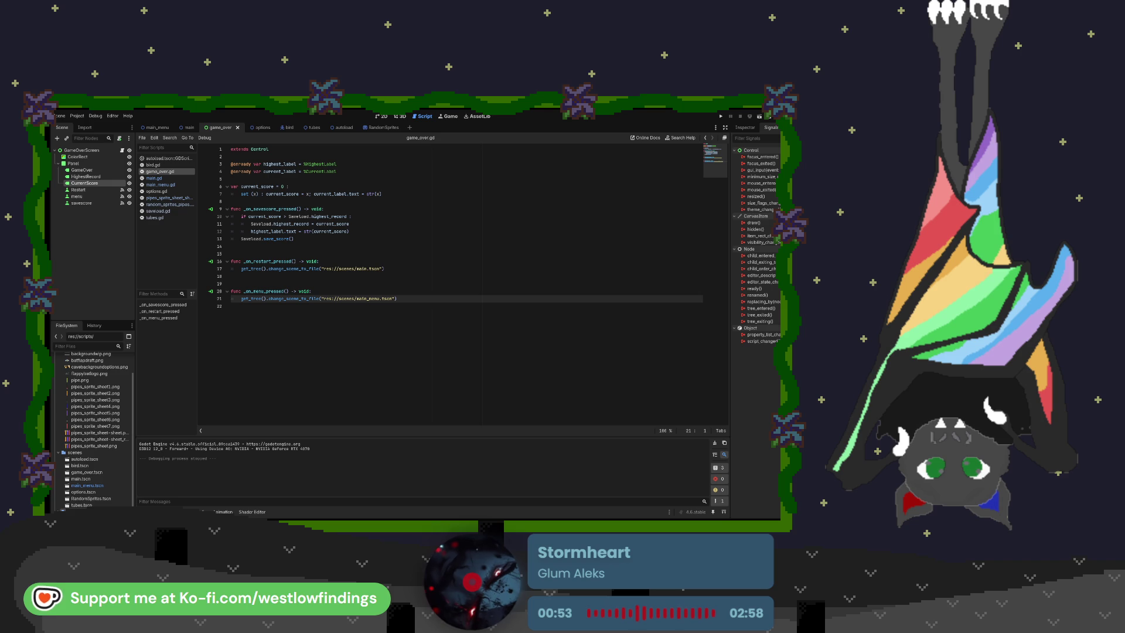
# Step: Clear the debugger's error list and switch to the main scene tab
pyautogui.click(176, 511)
pyautogui.click(185, 437)
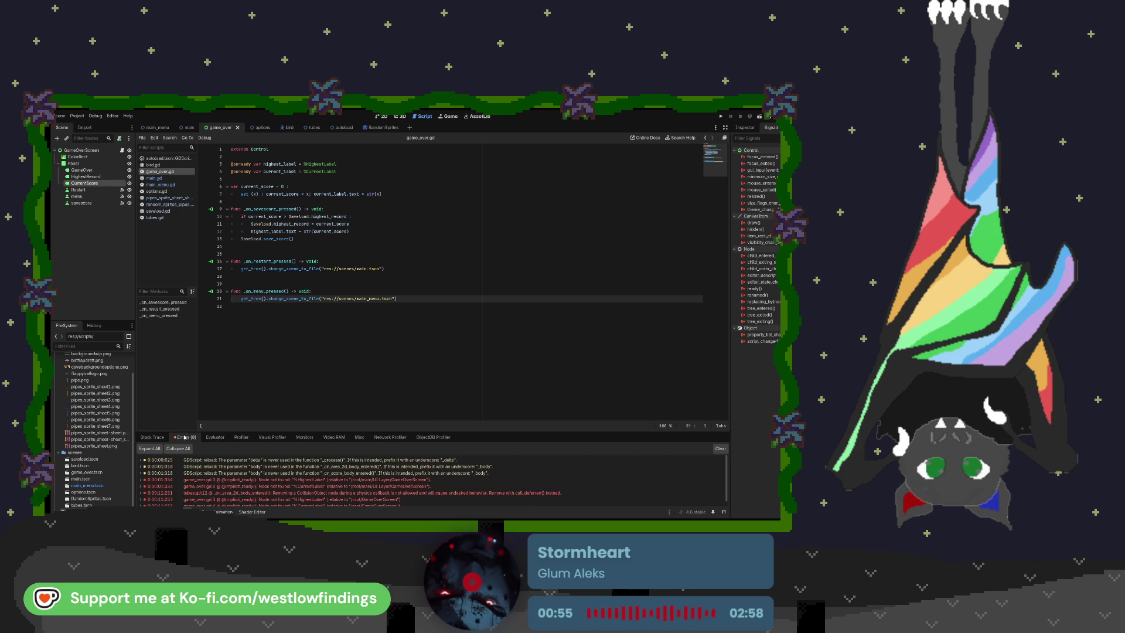
pyautogui.click(720, 449)
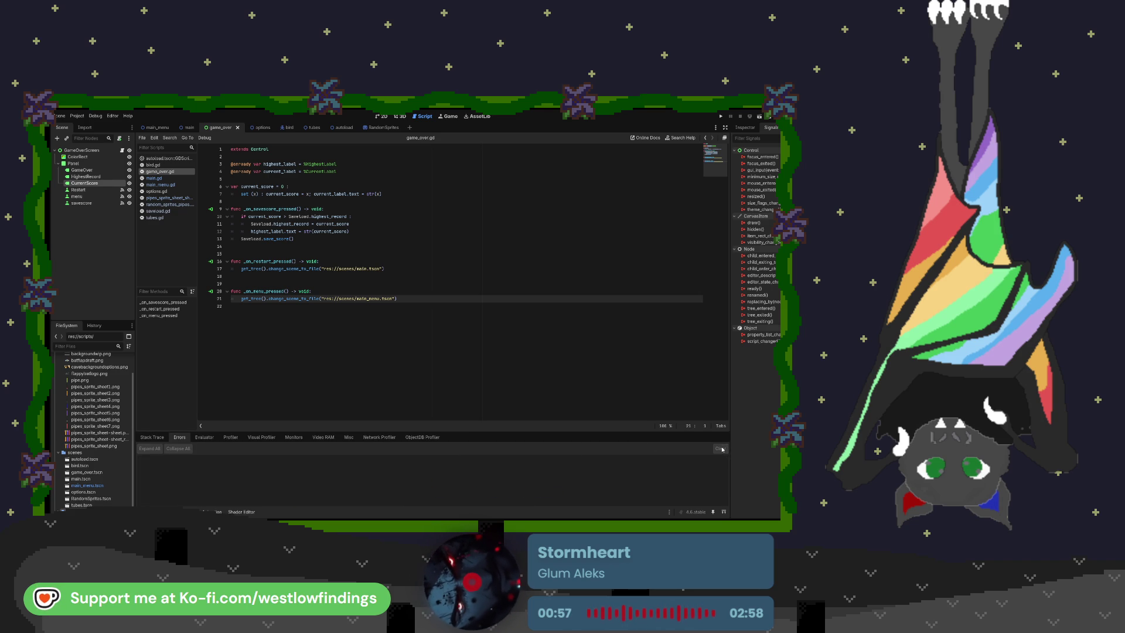
pyautogui.click(188, 127)
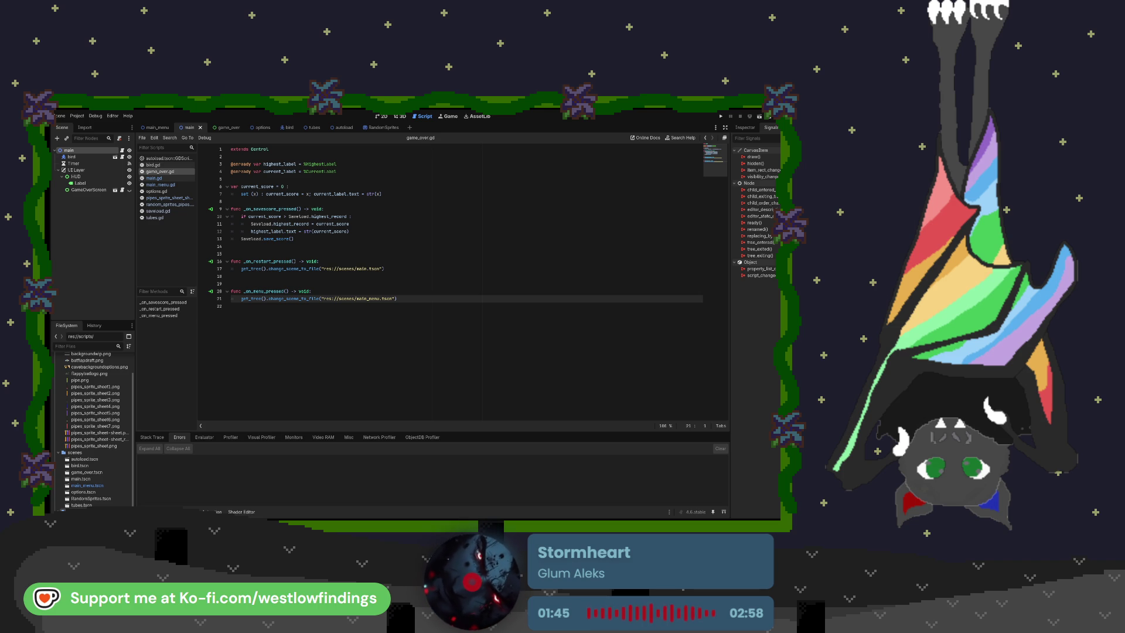
pyautogui.scroll(2, 94, 422)
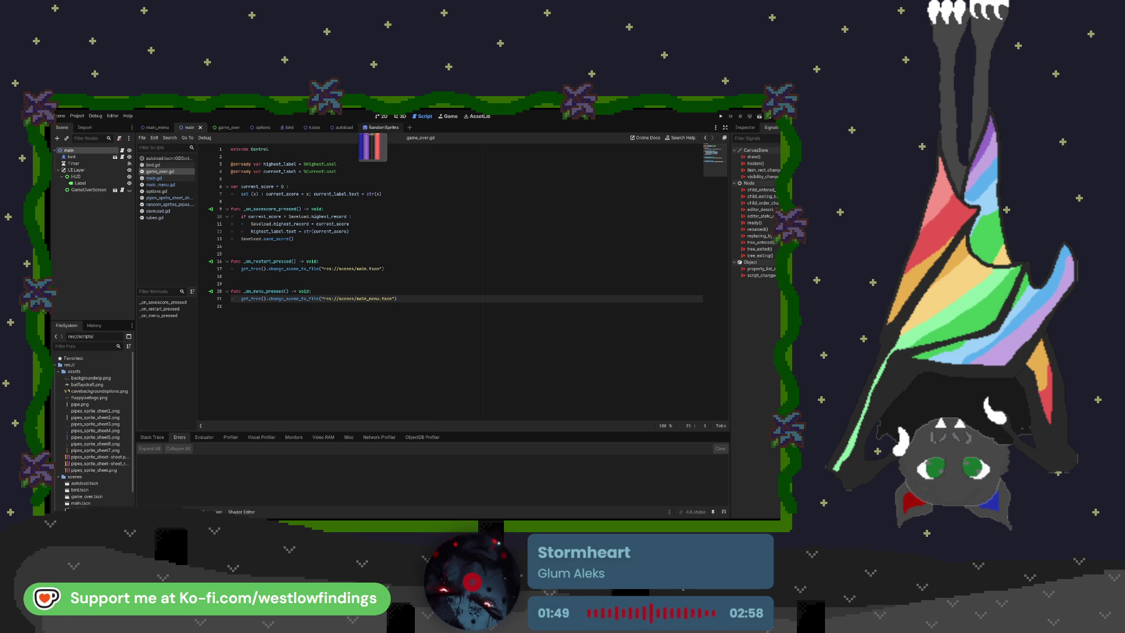
# Step: In the main scene's 2D view, add a Node2D child and drag backgroundwip into the viewport
pyautogui.click(380, 116)
pyautogui.moveTo(91, 378)
pyautogui.mouseDown()
pyautogui.moveTo(349, 357)
pyautogui.moveTo(434, 296)
pyautogui.moveTo(120, 443)
pyautogui.moveTo(101, 379)
pyautogui.mouseUp()
pyautogui.click(57, 139)
pyautogui.click(393, 294)
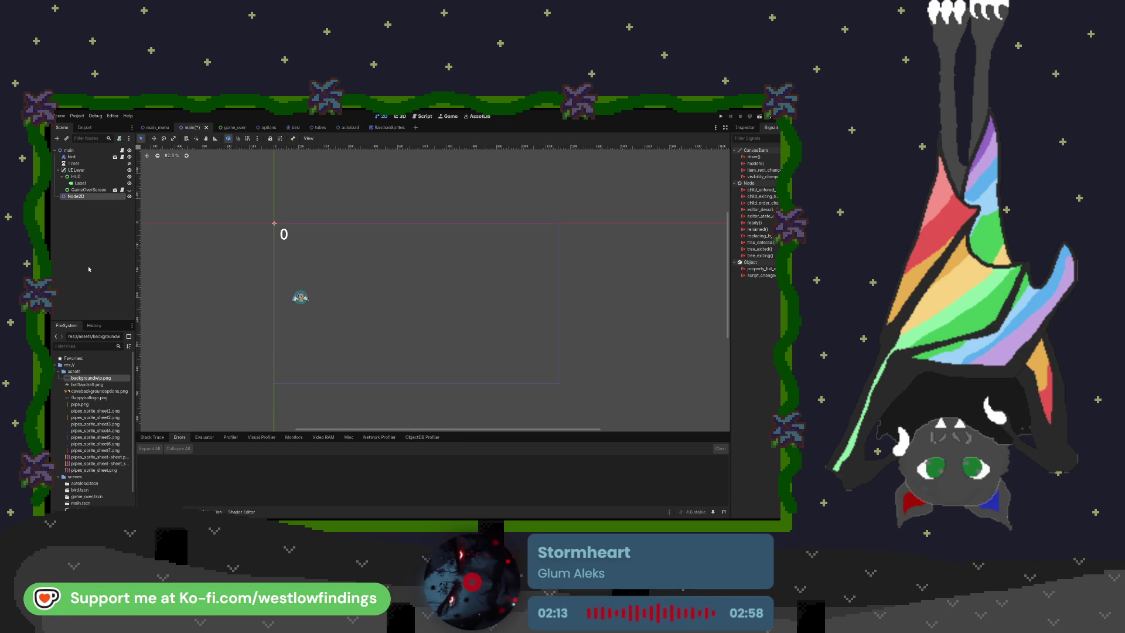
pyautogui.moveTo(88, 378)
pyautogui.mouseDown()
pyautogui.moveTo(63, 370)
pyautogui.moveTo(320, 291)
pyautogui.moveTo(418, 306)
pyautogui.mouseUp()
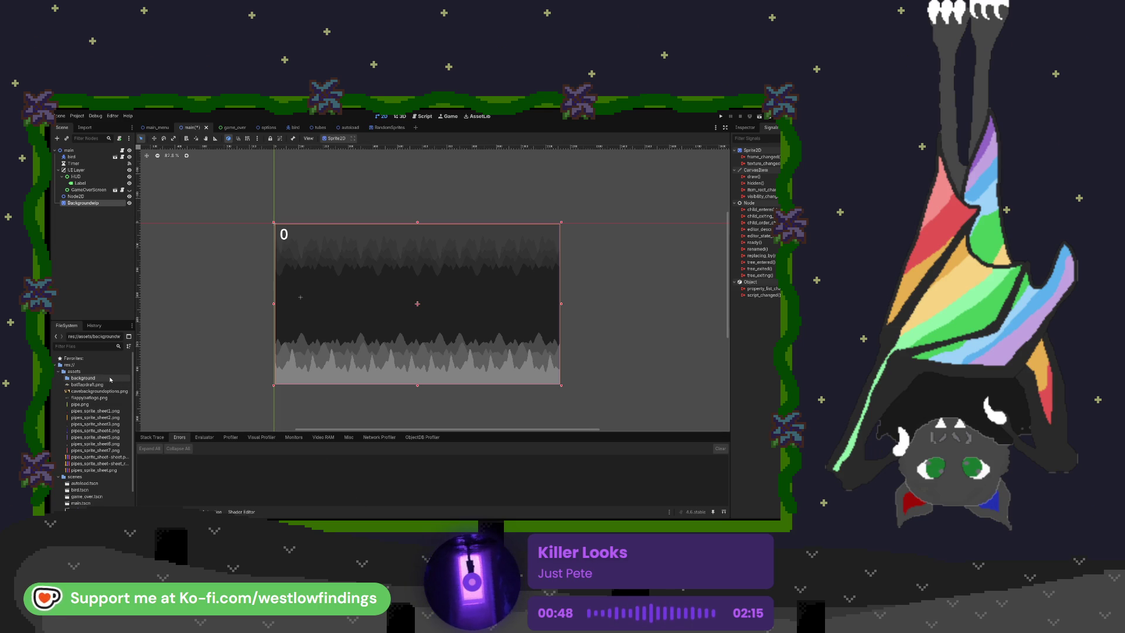
# Step: Open the assets/background folder in the FileSystem dock
pyautogui.click(111, 379)
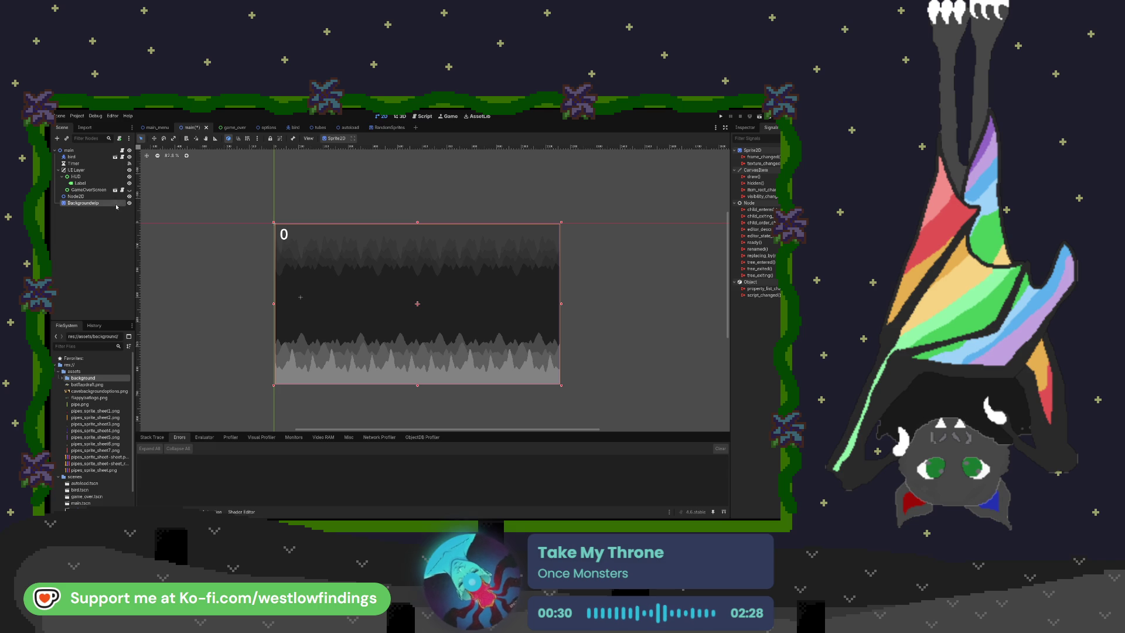
# Step: Delete the Backgroundwip sprite, select Node2D, expand the background layer images, and run the project
pyautogui.press('Delete')
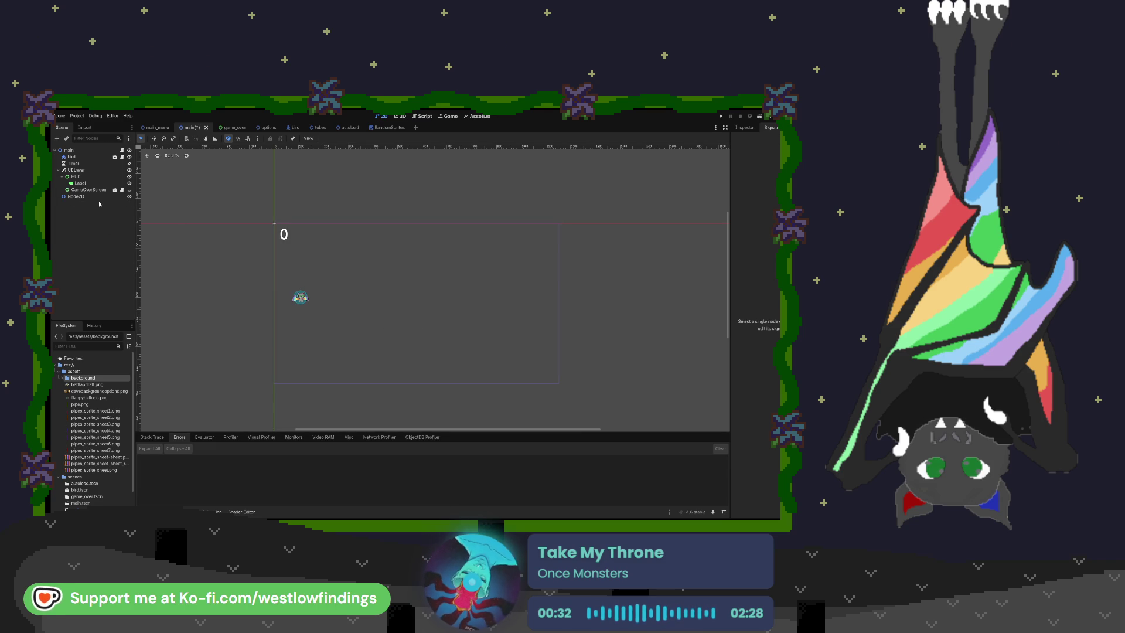
pyautogui.click(79, 196)
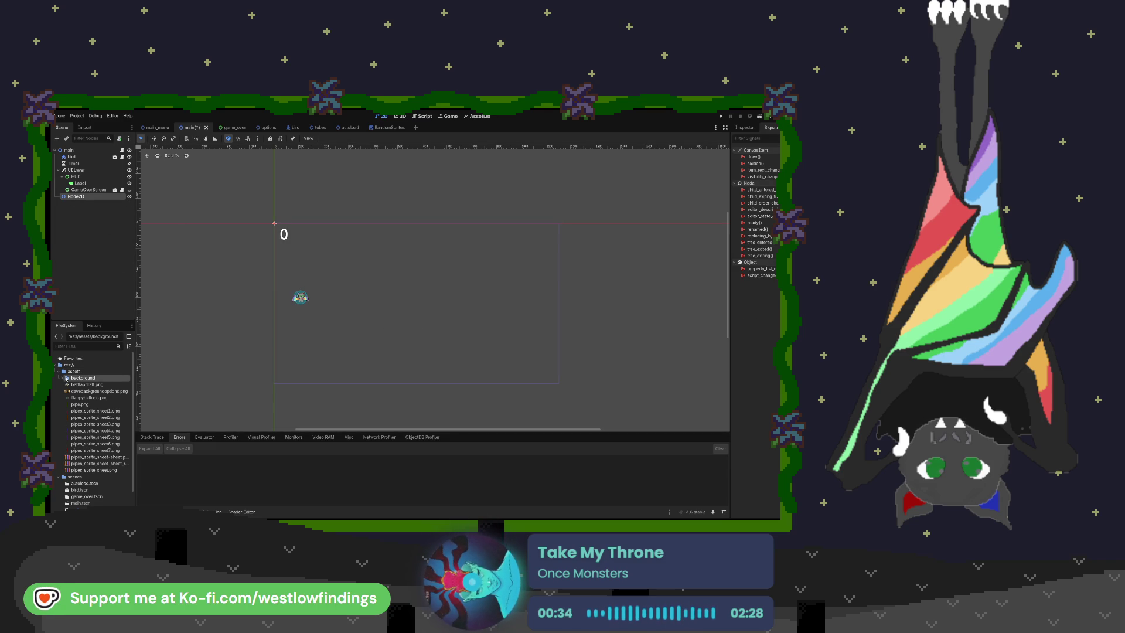
pyautogui.click(65, 378)
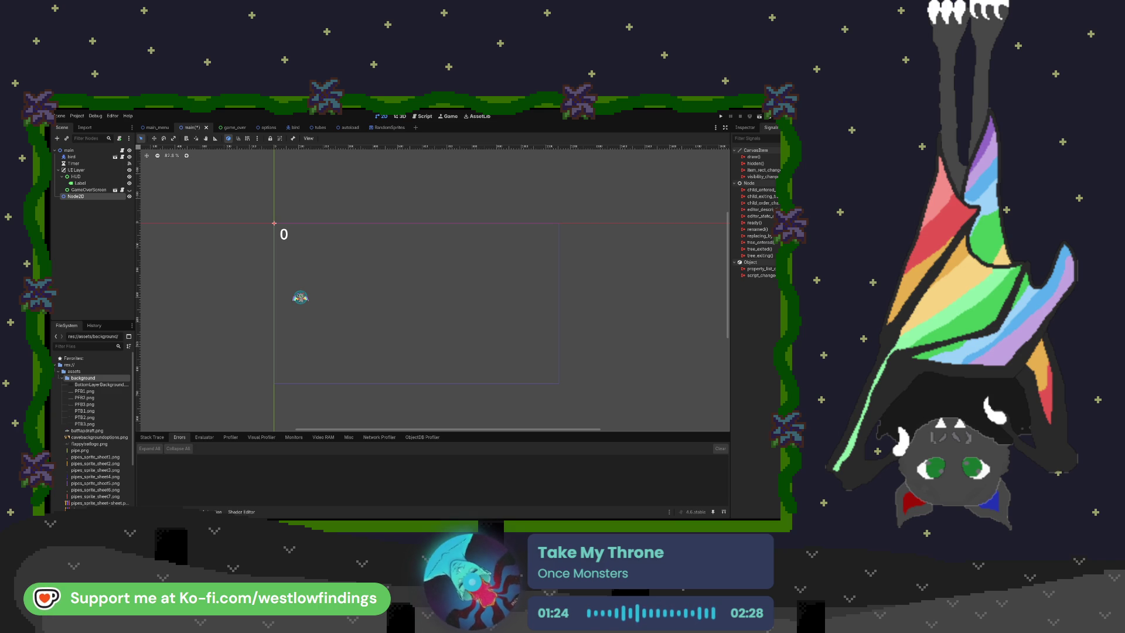
pyautogui.press('F5')
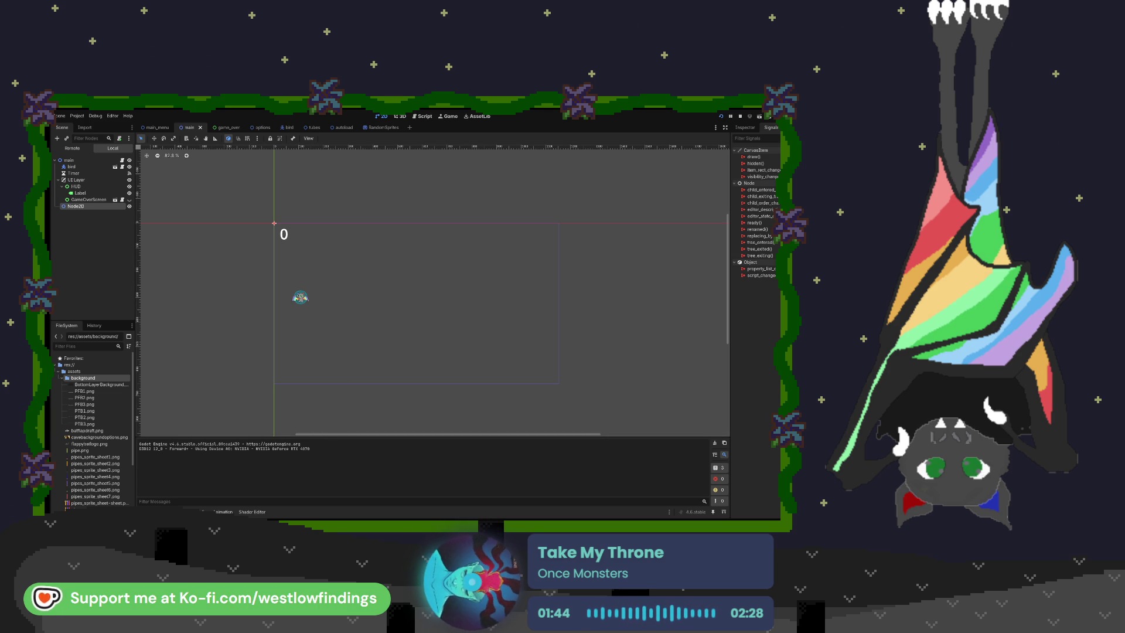
# Step: Stop the game, view the debugger's Stack Trace, select Node2D, and relaunch with F5
pyautogui.press('F8')
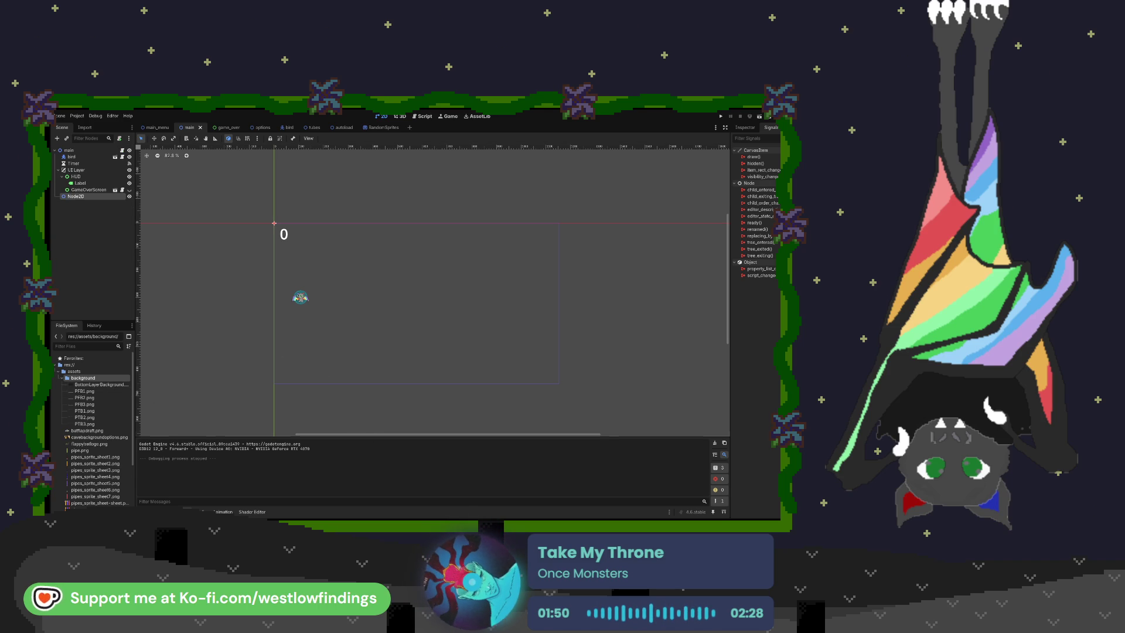
pyautogui.hotkey('alt', 'd')
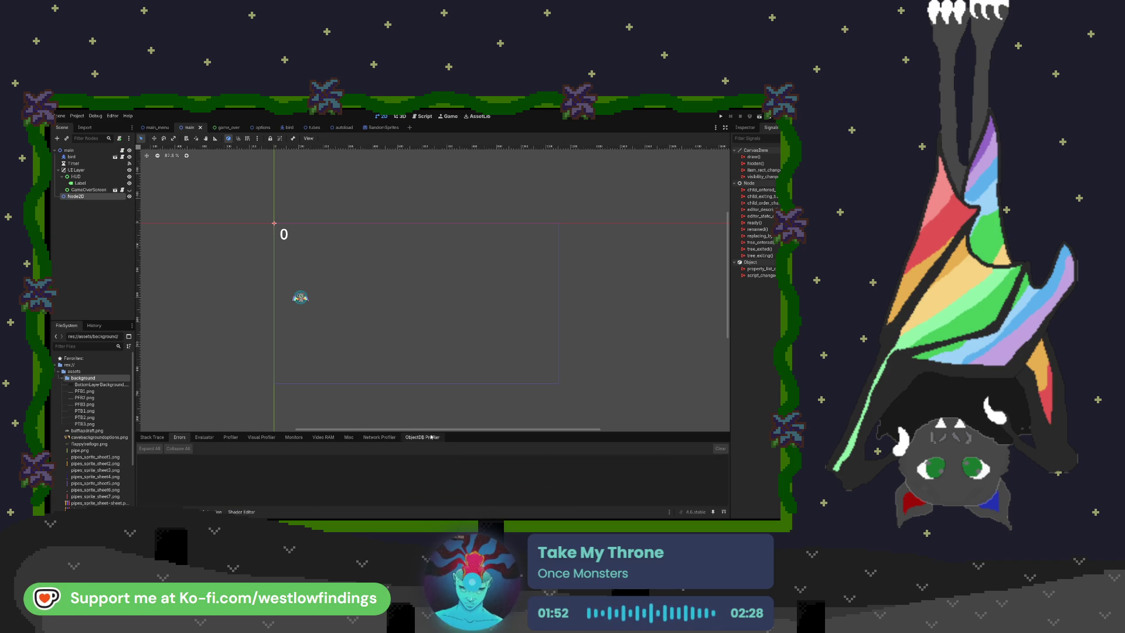
pyautogui.click(151, 437)
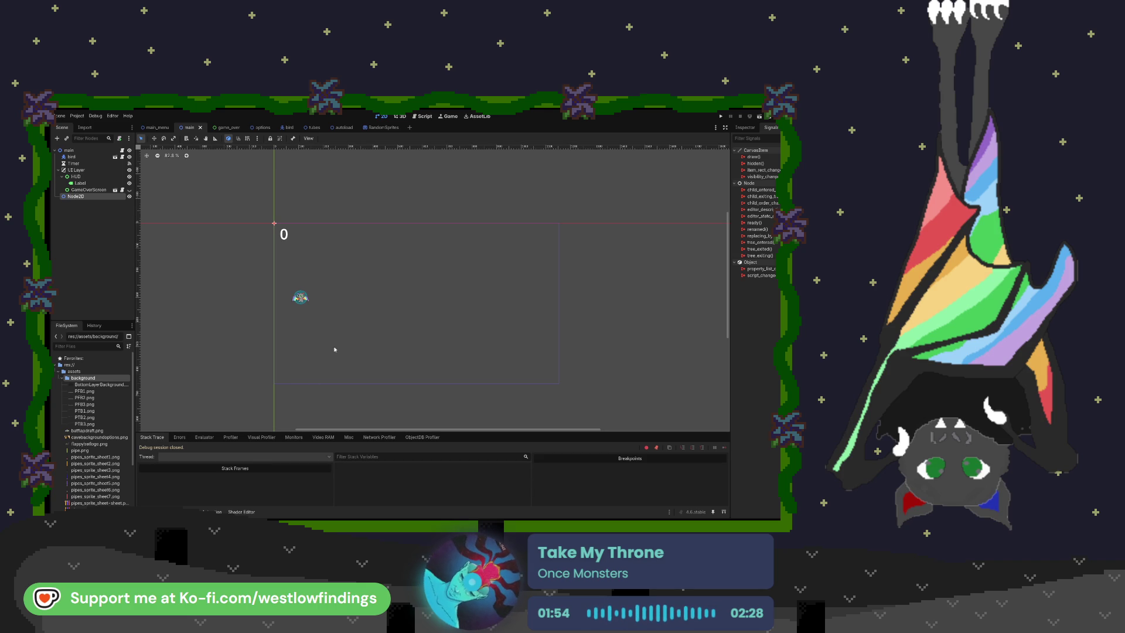
pyautogui.click(335, 278)
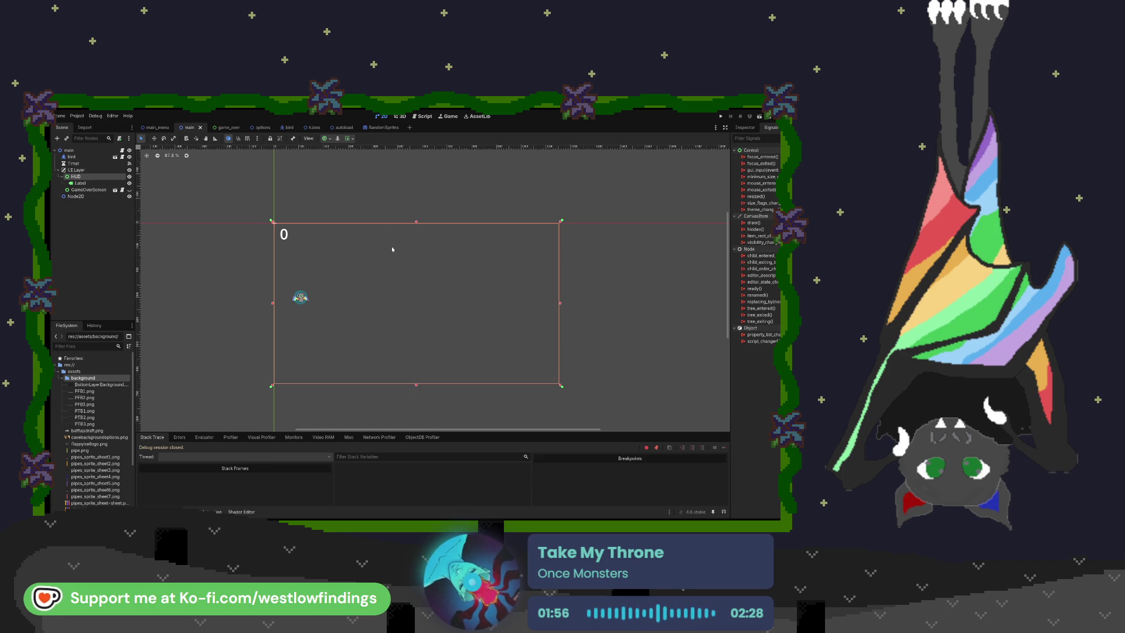
pyautogui.click(364, 209)
pyautogui.click(87, 197)
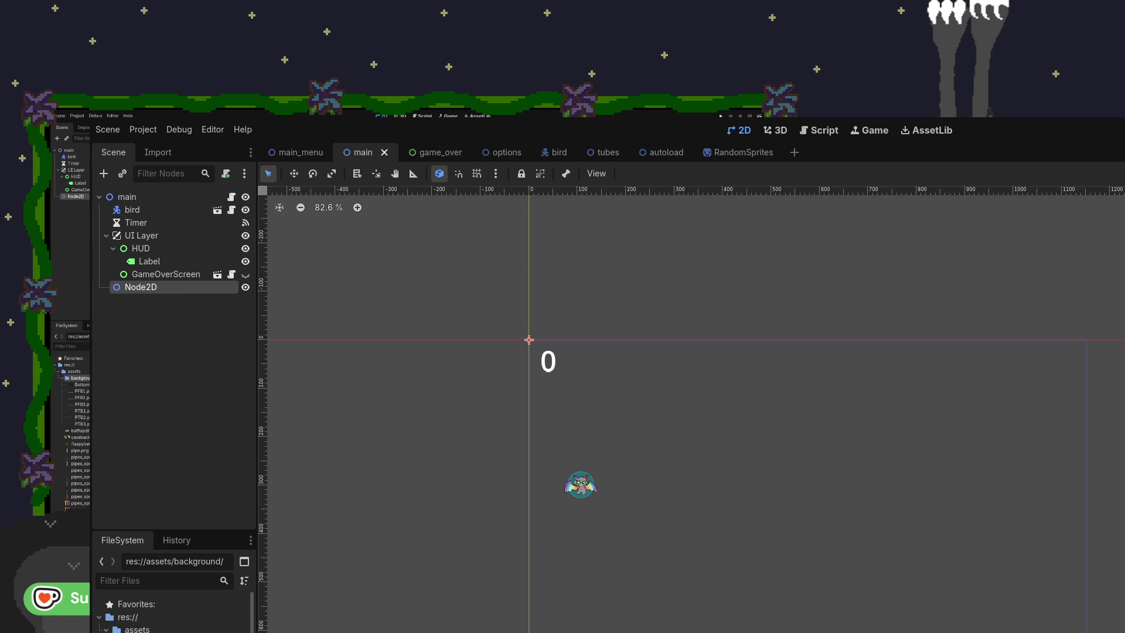
pyautogui.press('F5')
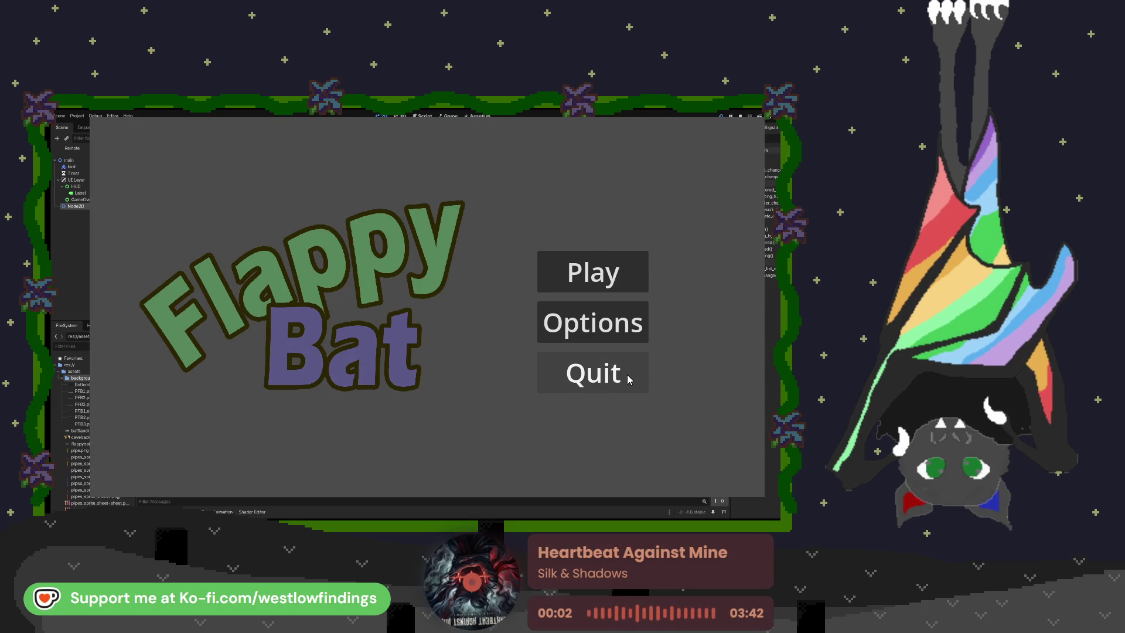
# Step: Go from Options back to the Flappy Bat main menu and start a new game
pyautogui.click(542, 322)
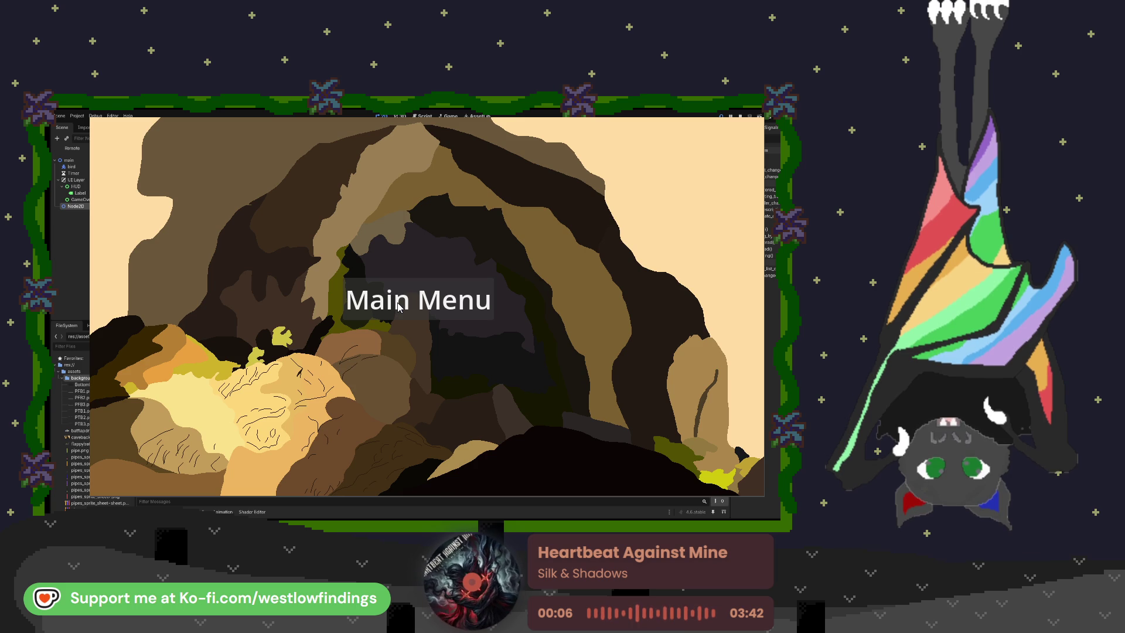
pyautogui.click(397, 306)
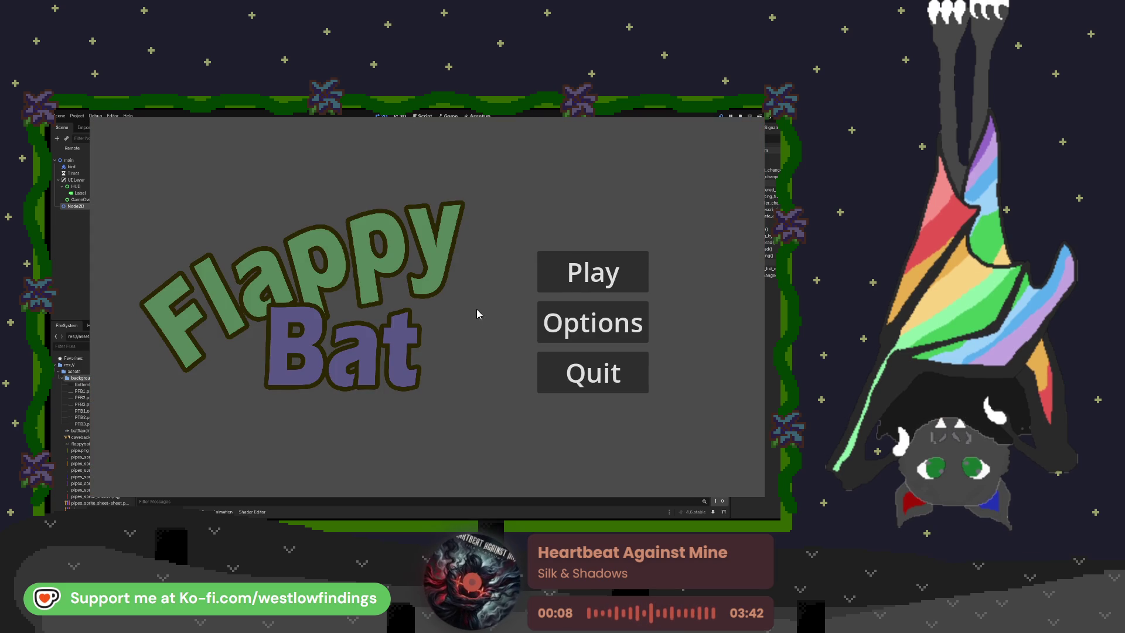
pyautogui.click(613, 271)
# Step: Flap the bat through the can gaps until it crashes at a score of 8
pyautogui.click(545, 399)
pyautogui.click(545, 390)
pyautogui.click(545, 391)
pyautogui.click(545, 390)
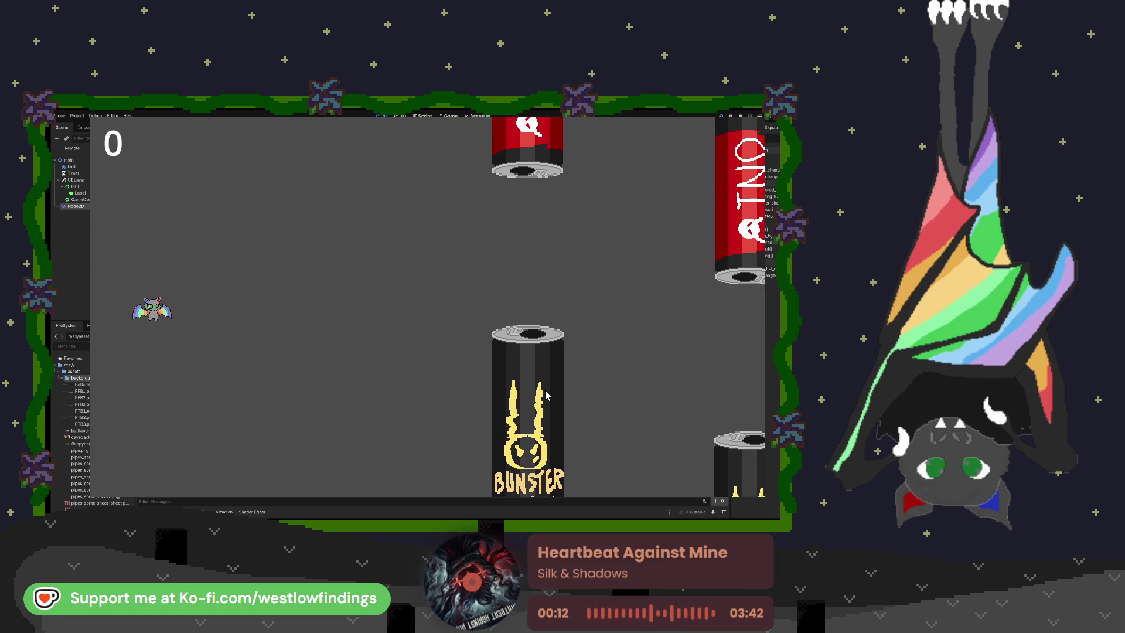
pyautogui.click(545, 390)
pyautogui.click(545, 391)
pyautogui.click(544, 390)
pyautogui.click(545, 390)
pyautogui.click(545, 390)
pyautogui.click(545, 391)
pyautogui.click(545, 390)
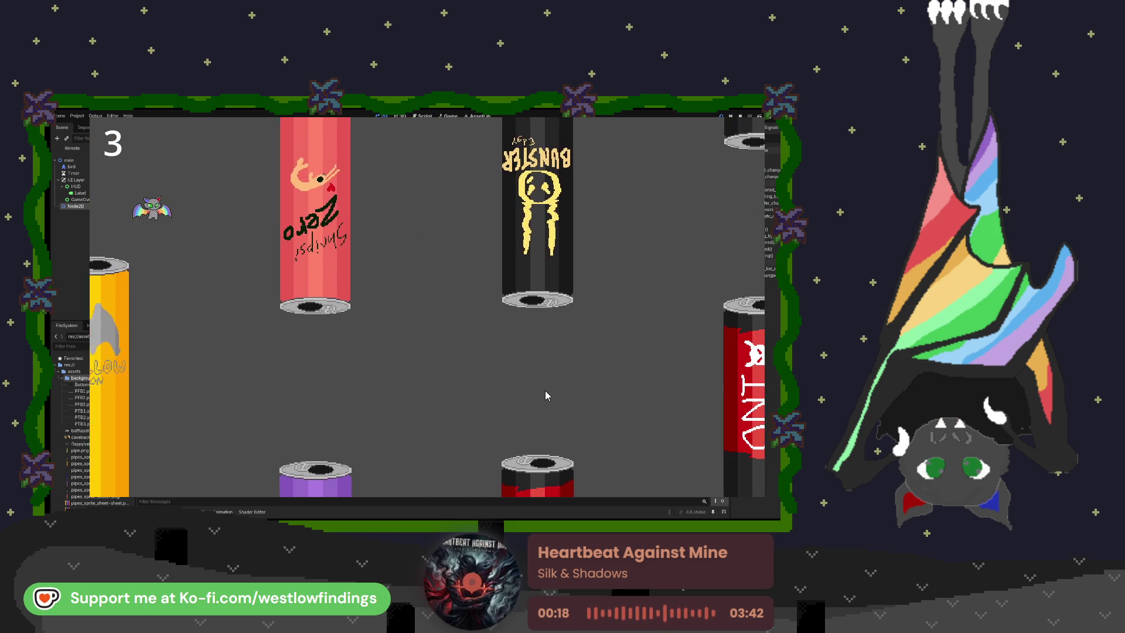
pyautogui.click(545, 390)
pyautogui.click(545, 390)
pyautogui.click(544, 391)
pyautogui.click(545, 390)
pyautogui.click(545, 391)
pyautogui.click(545, 390)
pyautogui.click(545, 390)
pyautogui.click(545, 390)
pyautogui.click(545, 391)
pyautogui.click(545, 390)
pyautogui.click(545, 390)
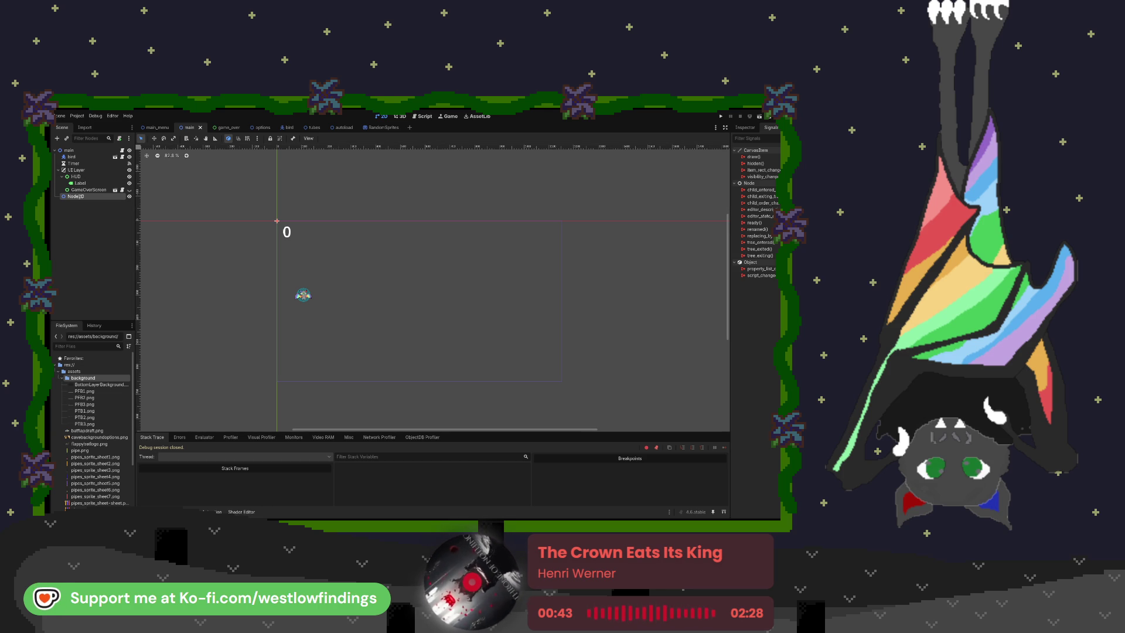
# Step: Rename the new node to Background and move it to the top under main
pyautogui.write('Background')
pyautogui.press('Return')
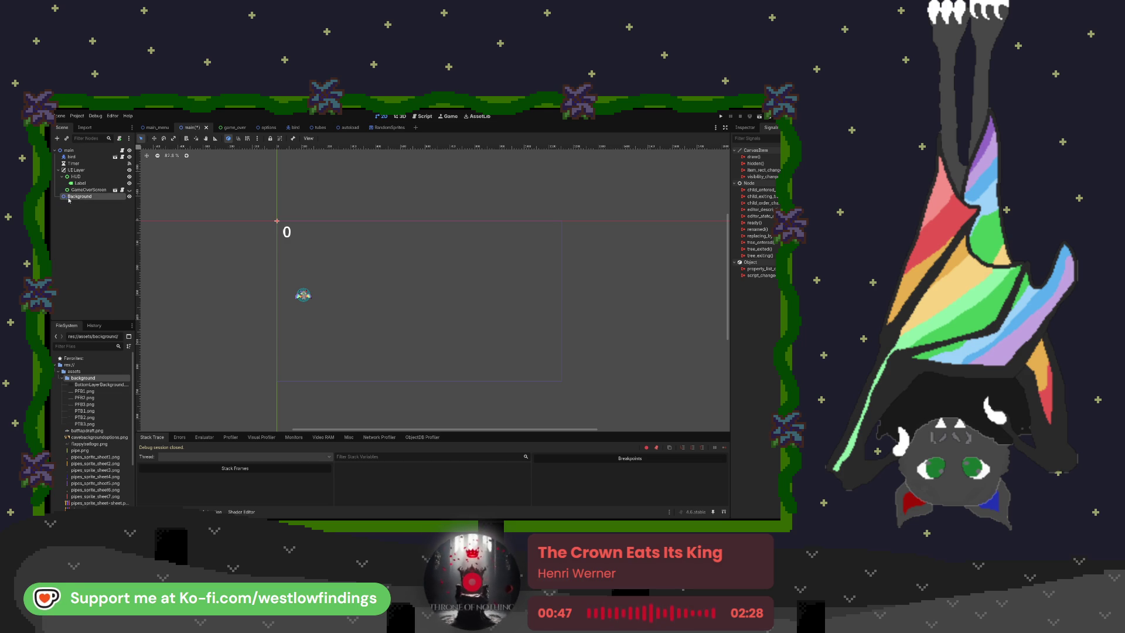
pyautogui.moveTo(65, 198); pyautogui.dragTo(87, 156)
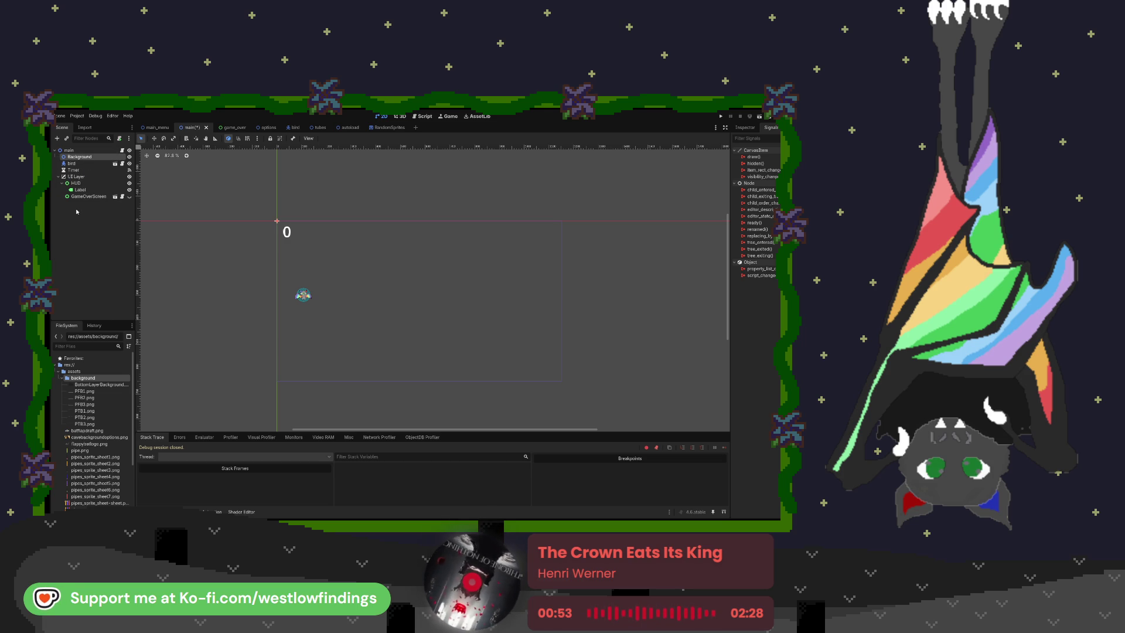
# Step: Add BottomLayerBackground through PTB3.png as sprites and nest them under the Background node
pyautogui.click(110, 385)
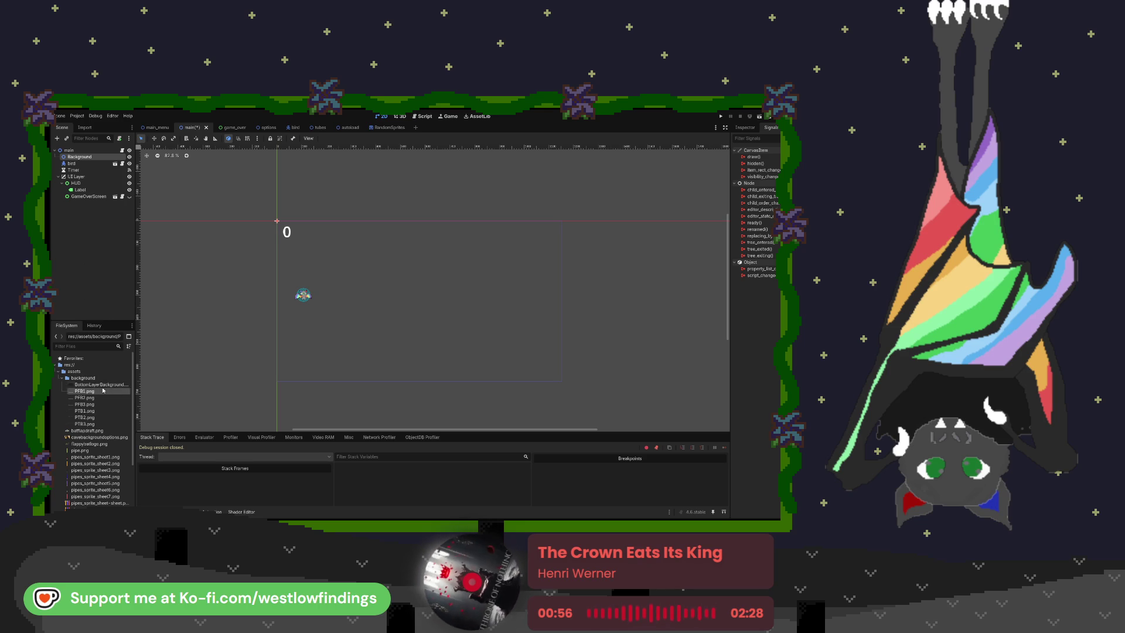
pyautogui.keyDown('shift'); pyautogui.click(88, 423); pyautogui.keyUp('shift')
pyautogui.moveTo(109, 385); pyautogui.dragTo(98, 158)
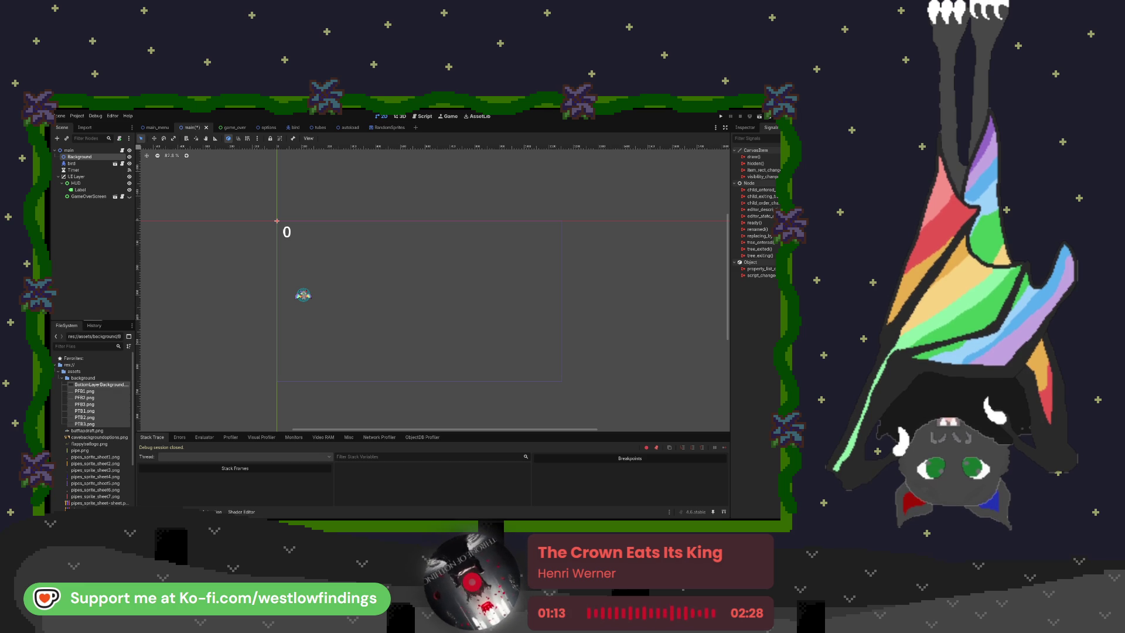
pyautogui.moveTo(94, 398)
pyautogui.mouseDown()
pyautogui.moveTo(180, 331)
pyautogui.moveTo(258, 308)
pyautogui.moveTo(358, 316)
pyautogui.moveTo(420, 301)
pyautogui.mouseUp()
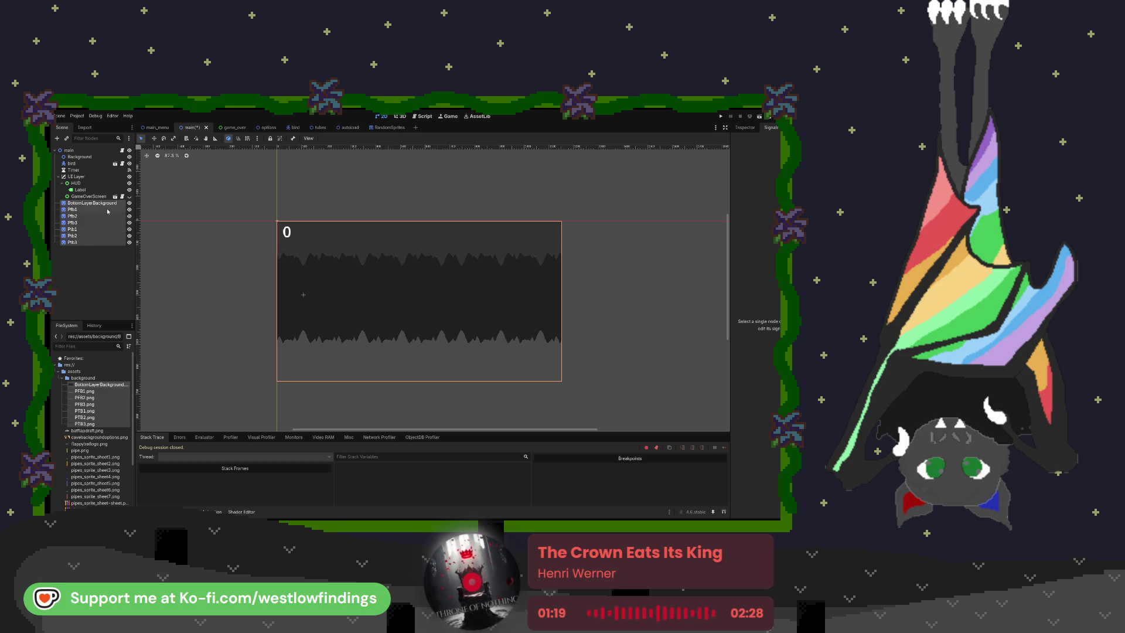
pyautogui.moveTo(110, 204); pyautogui.dragTo(91, 160)
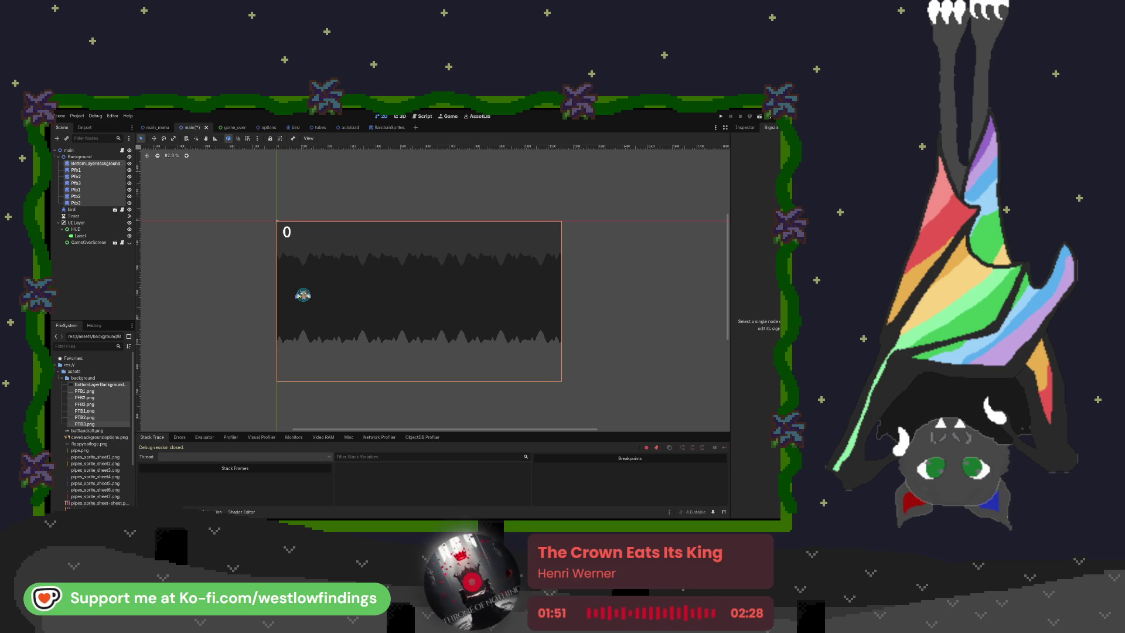
pyautogui.click(107, 202)
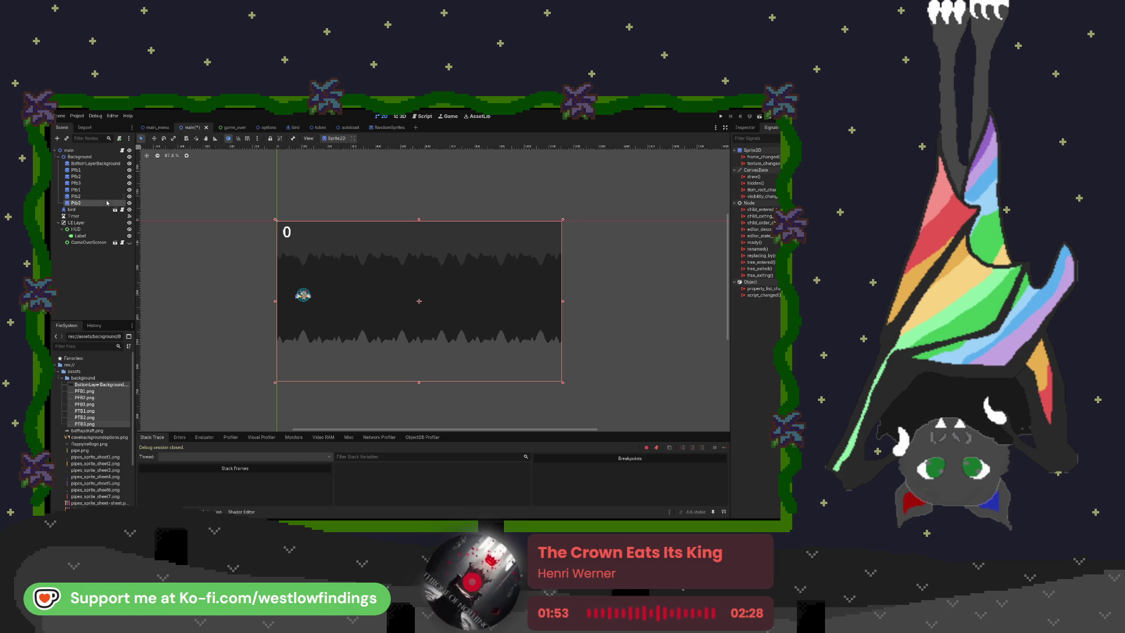
# Step: Reorder the Pfb1 layer sprite below Ptb3, then inspect it and select Background
pyautogui.moveTo(99, 171)
pyautogui.mouseDown()
pyautogui.moveTo(98, 208)
pyautogui.moveTo(95, 180)
pyautogui.mouseUp()
pyautogui.click(96, 170)
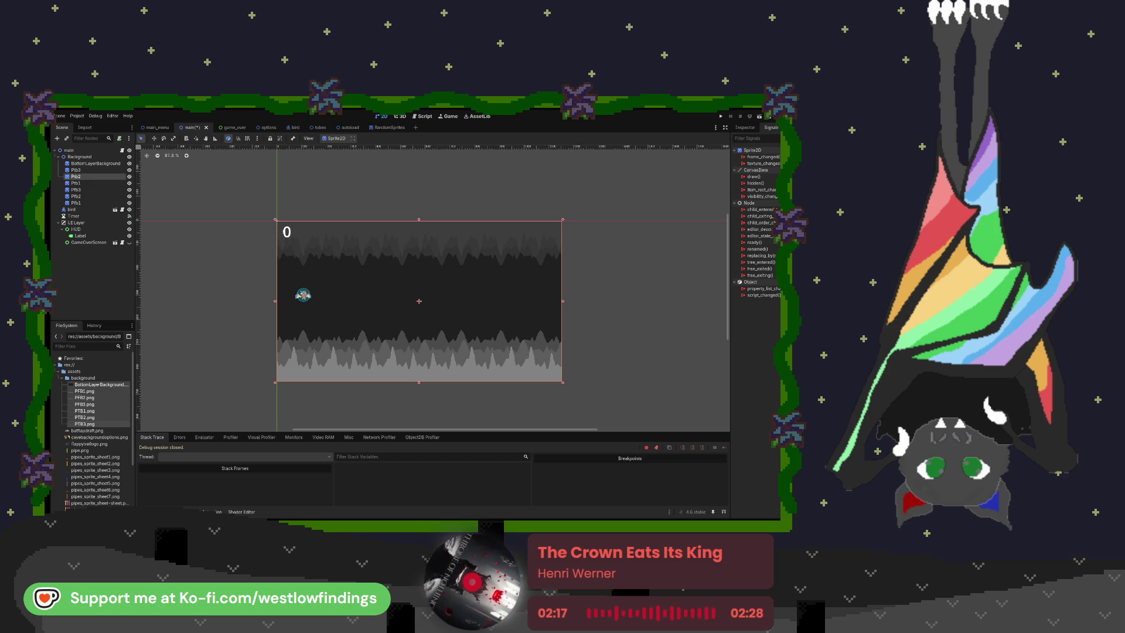
pyautogui.click(752, 129)
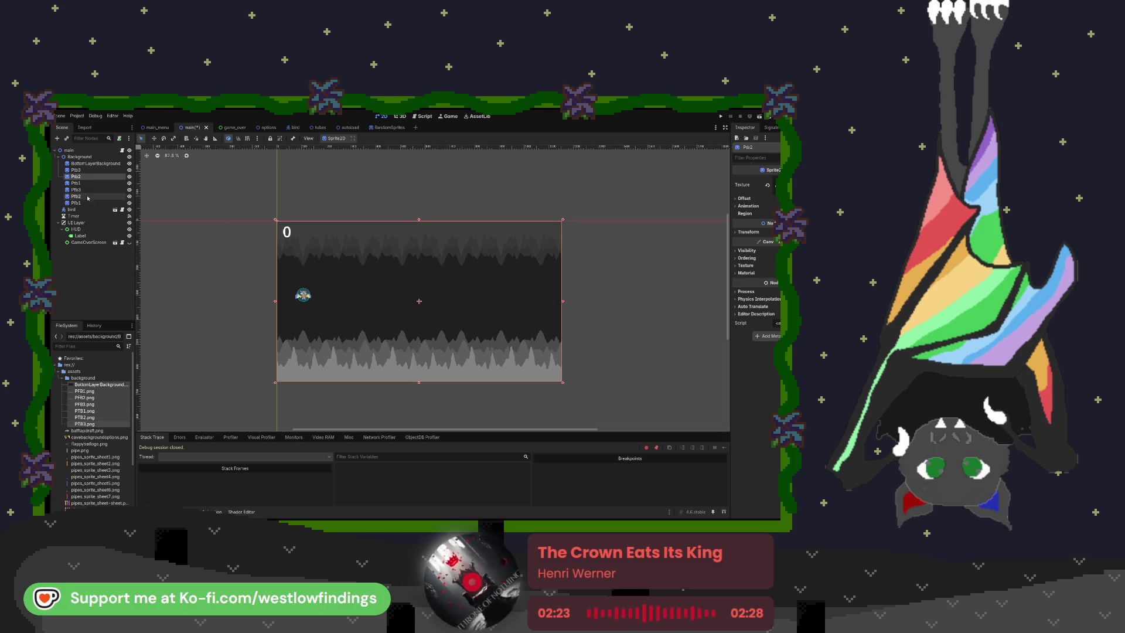
pyautogui.click(88, 156)
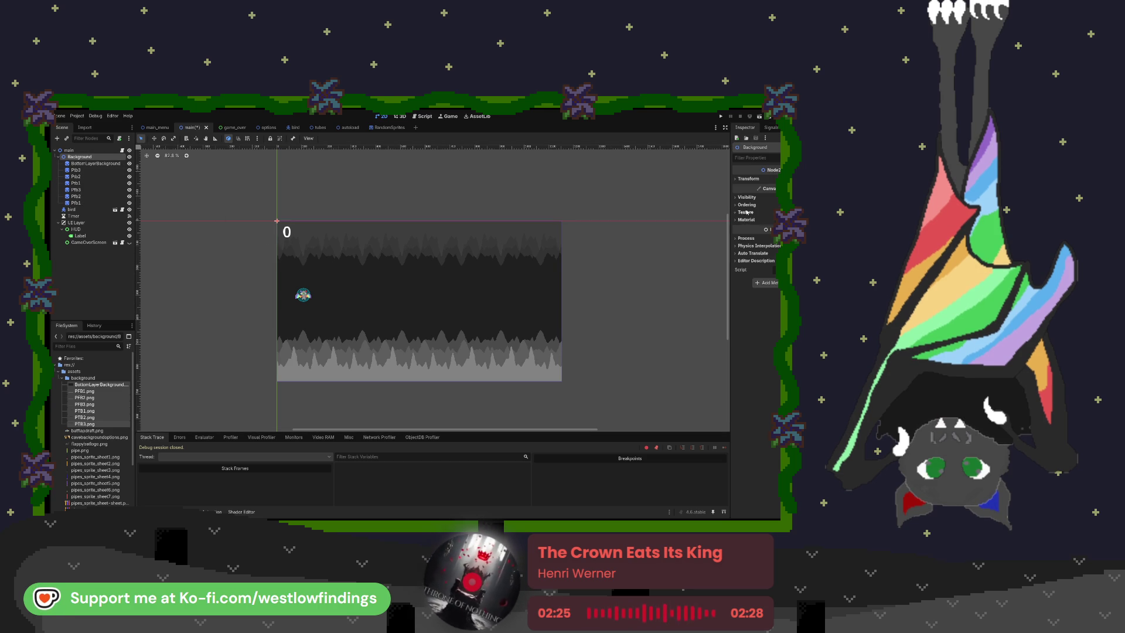
# Step: Expand the Background node's Texture settings, then switch to the Script workspace showing main.gd
pyautogui.click(745, 212)
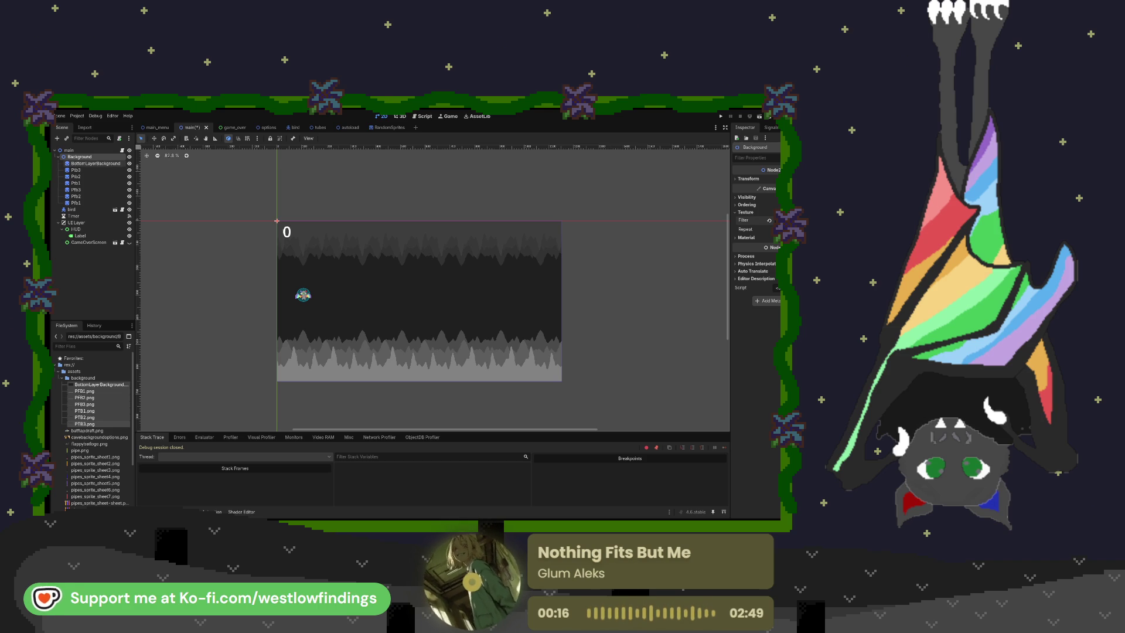
pyautogui.click(122, 150)
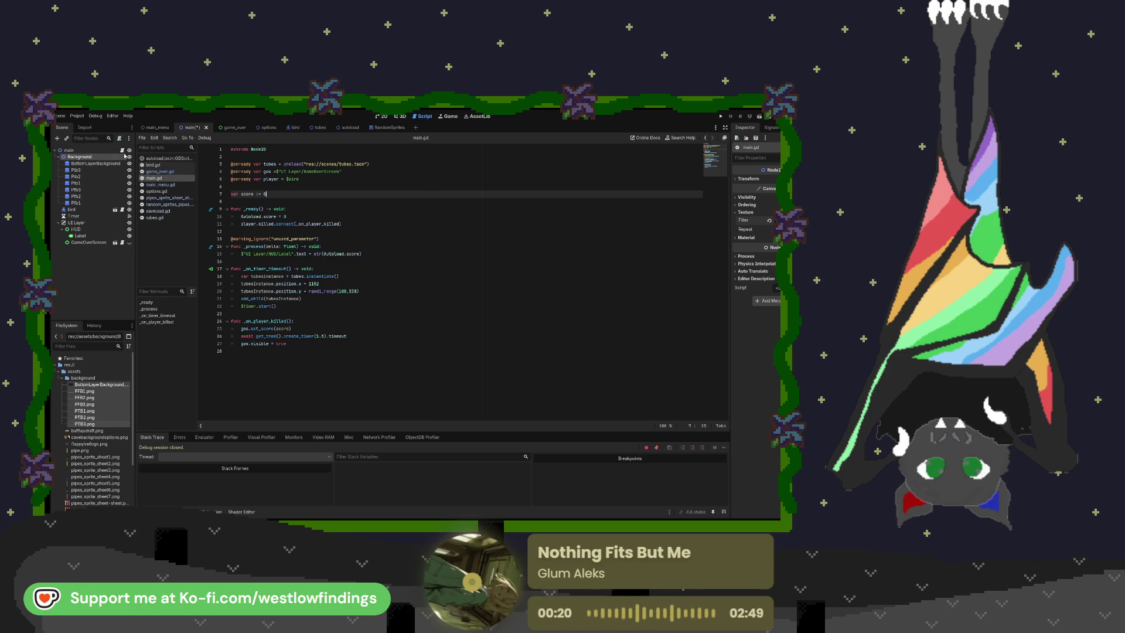
# Step: Attach the new background.gd script to the BottomLayerBackground sprite
pyautogui.click(117, 163)
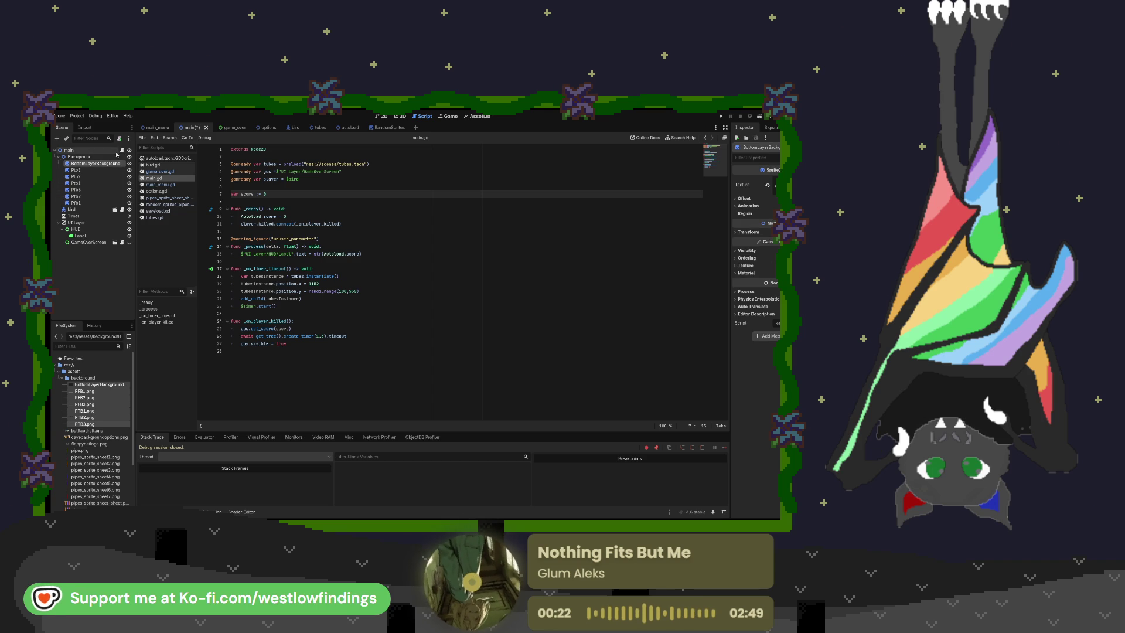
pyautogui.click(116, 156)
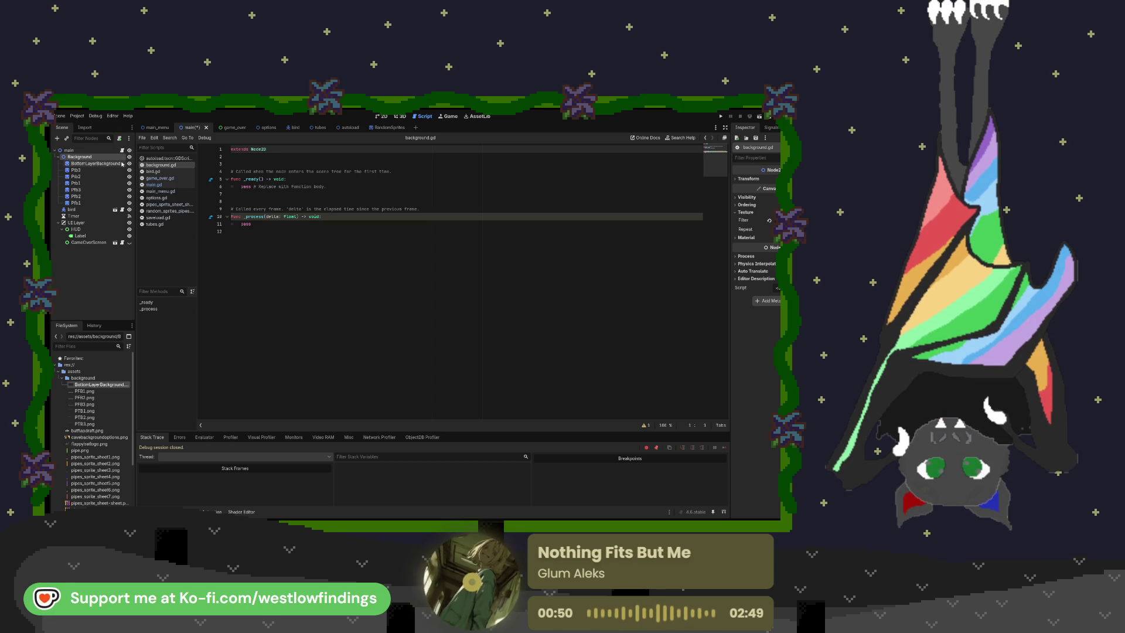
pyautogui.click(123, 164)
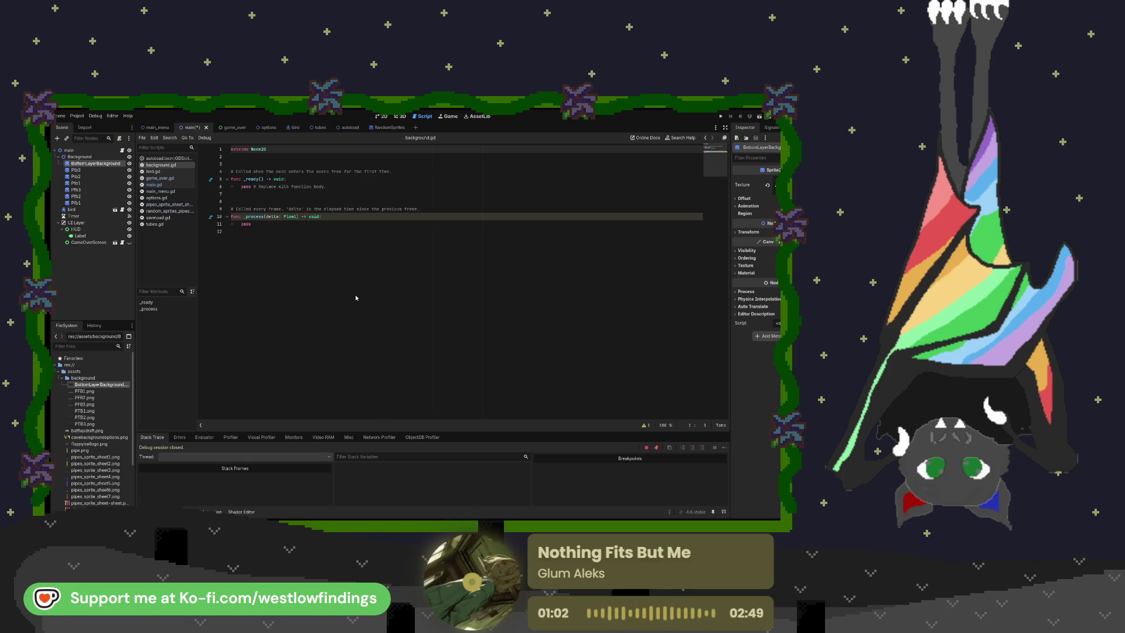
pyautogui.moveTo(160, 164); pyautogui.dragTo(94, 164)
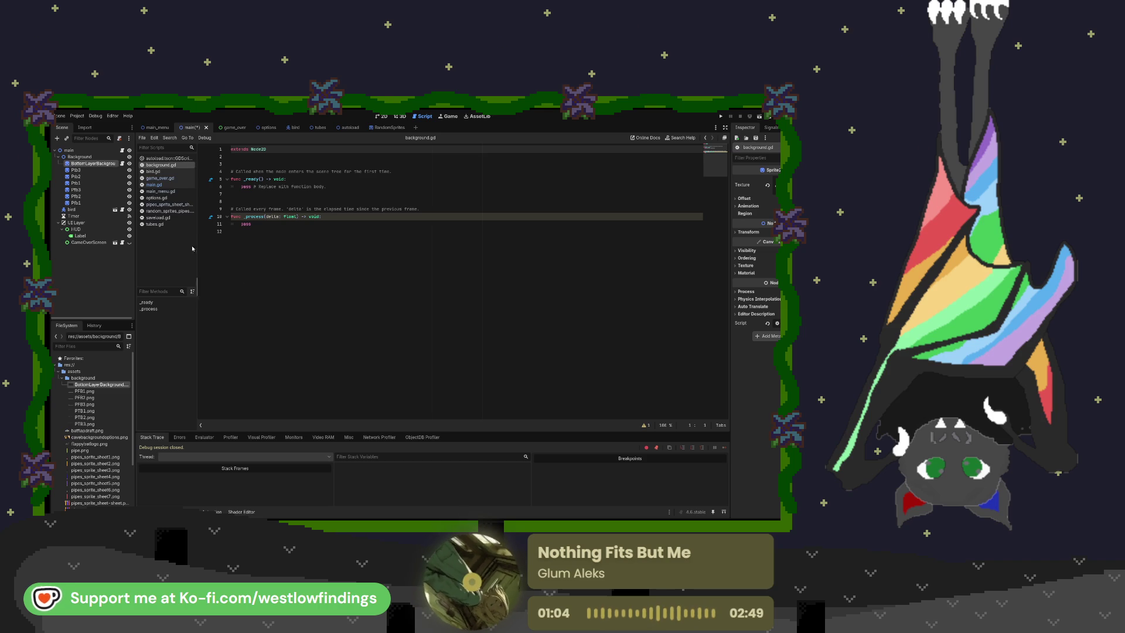
# Step: Select the layer sprites, then open the script attached to BottomLayerBackground
pyautogui.click(121, 173)
pyautogui.keyDown('shift'); pyautogui.click(108, 203); pyautogui.keyUp('shift')
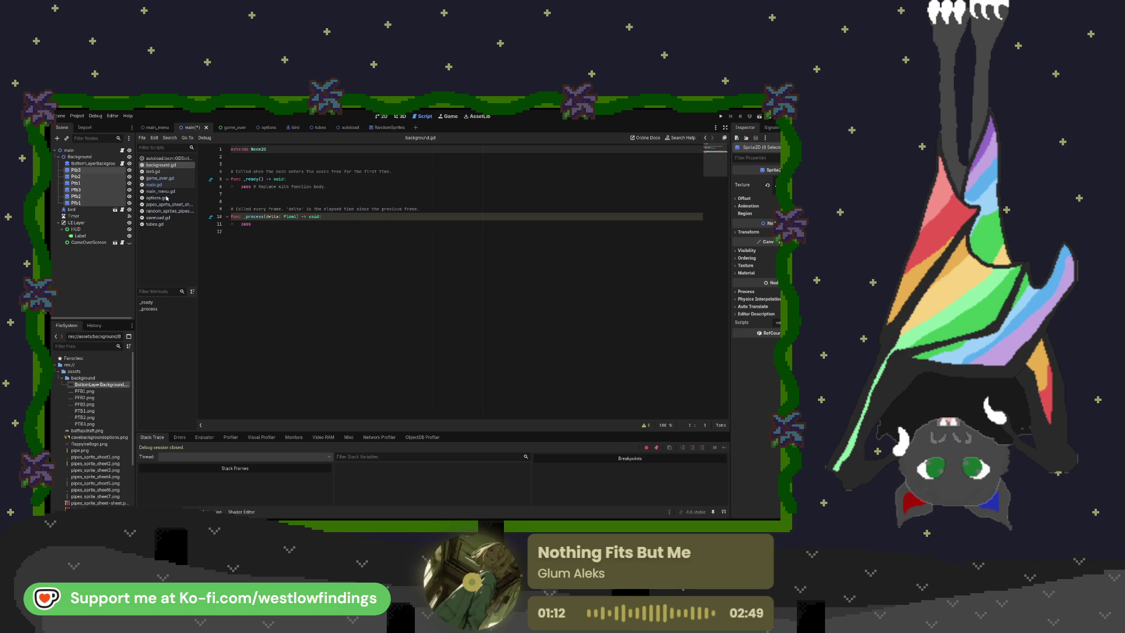
pyautogui.click(121, 169)
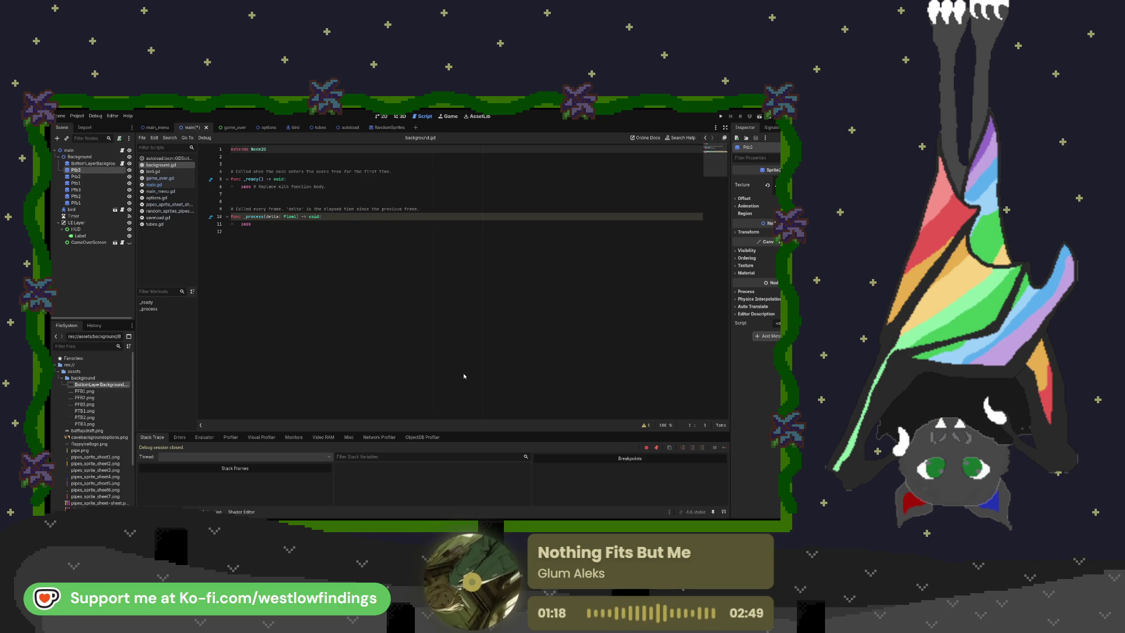
pyautogui.click(123, 164)
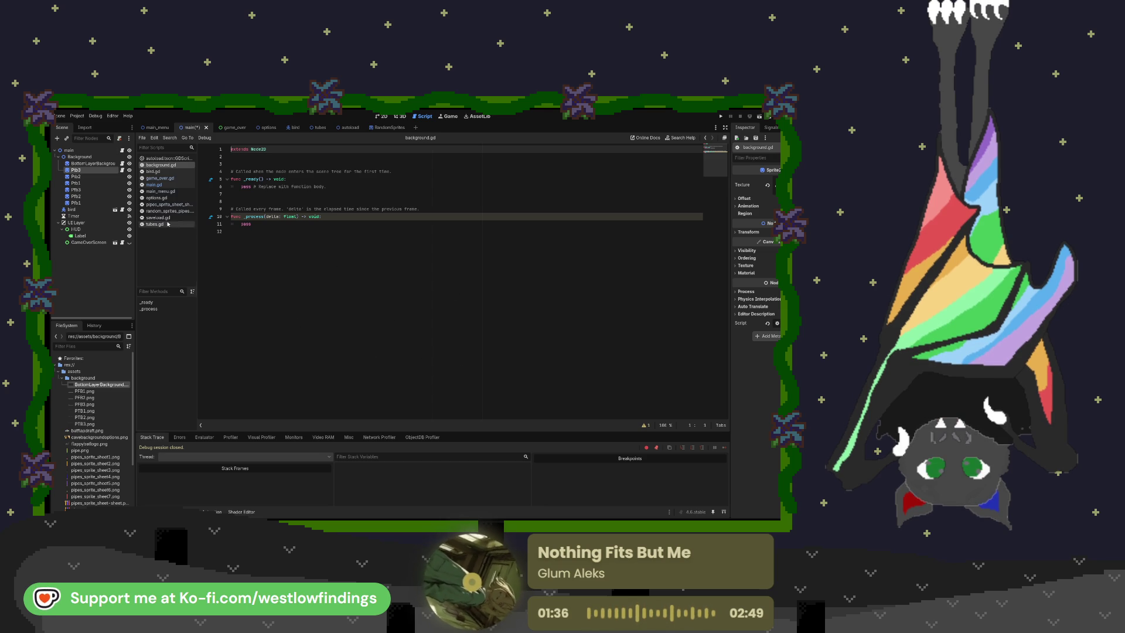
# Step: Attach background.gd to the Pfb2 layer sprite and open the script for editing
pyautogui.click(76, 176)
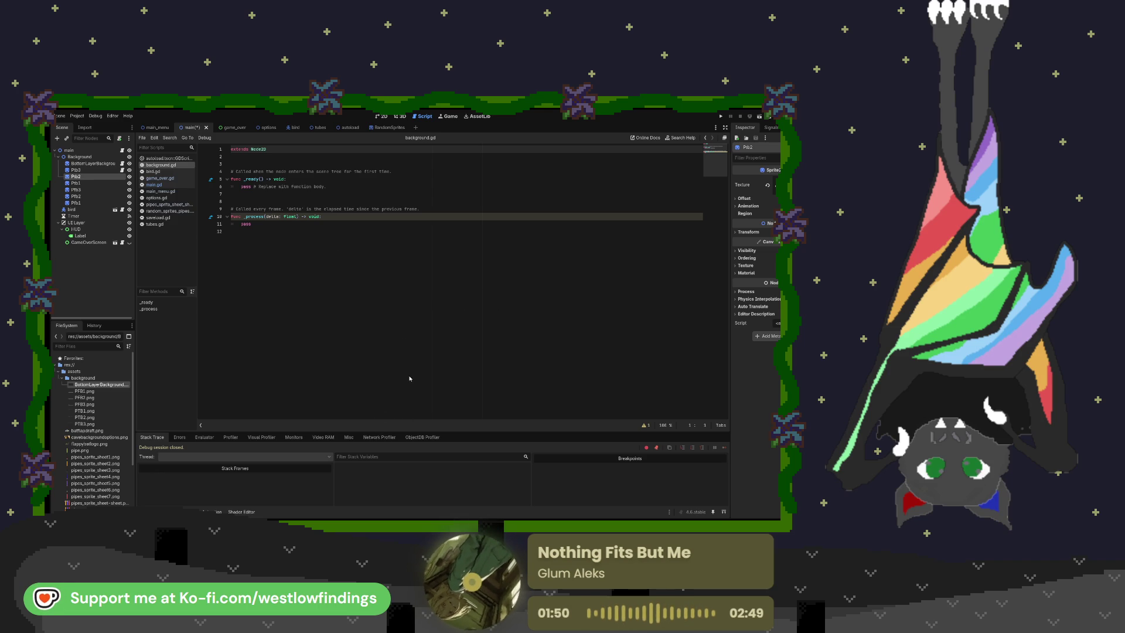
pyautogui.moveTo(161, 165); pyautogui.dragTo(121, 177)
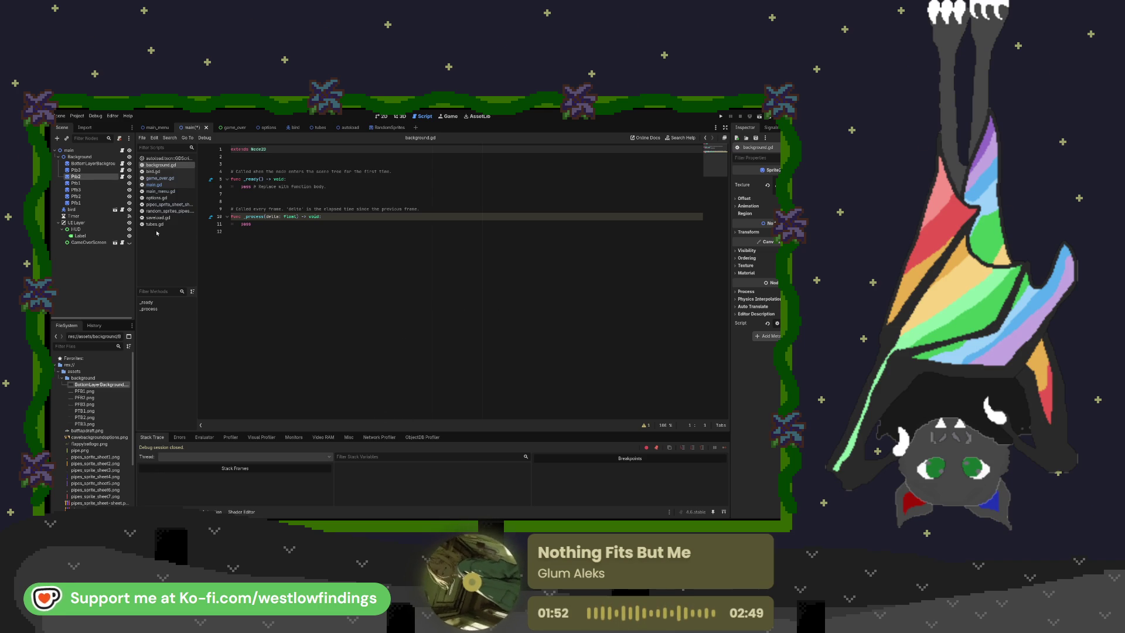
pyautogui.click(119, 185)
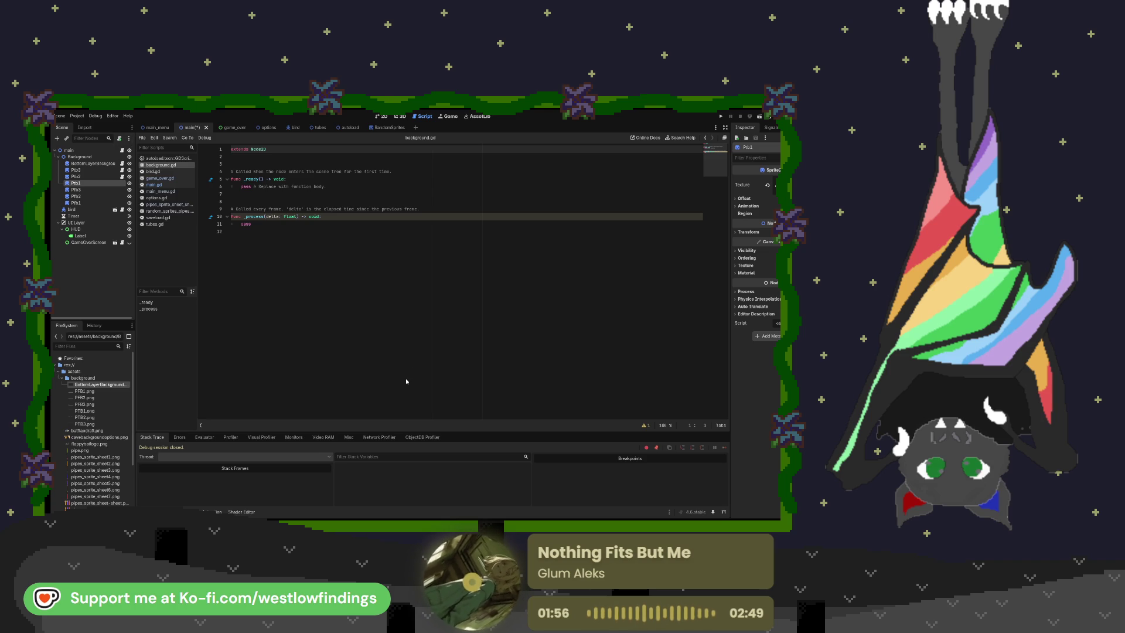
pyautogui.click(88, 190)
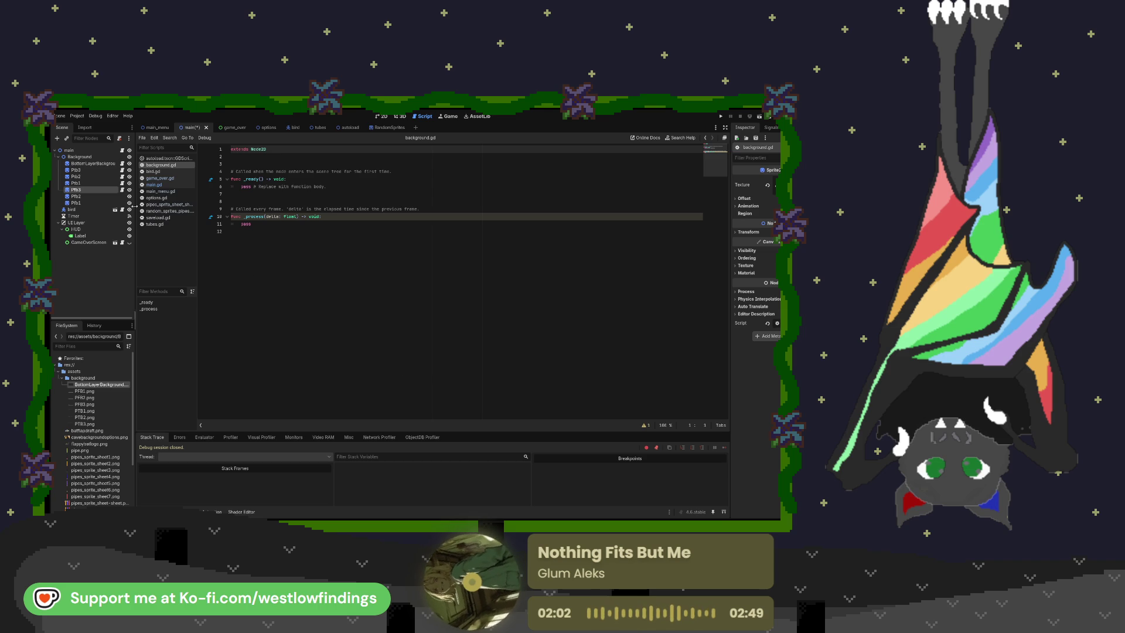
pyautogui.click(76, 196)
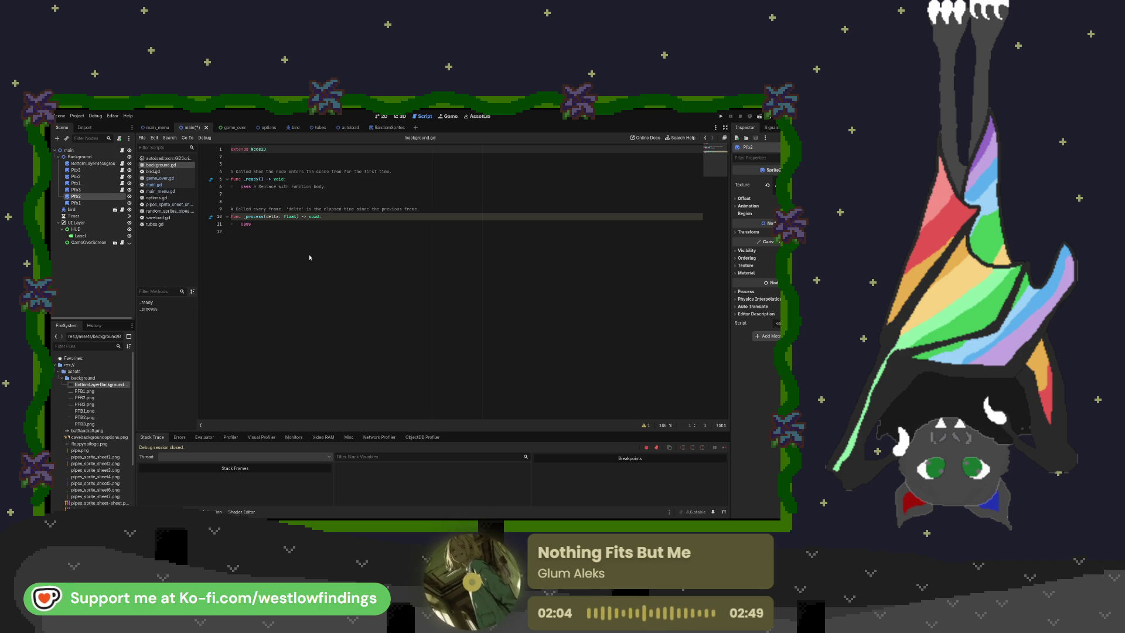
pyautogui.press('Down')
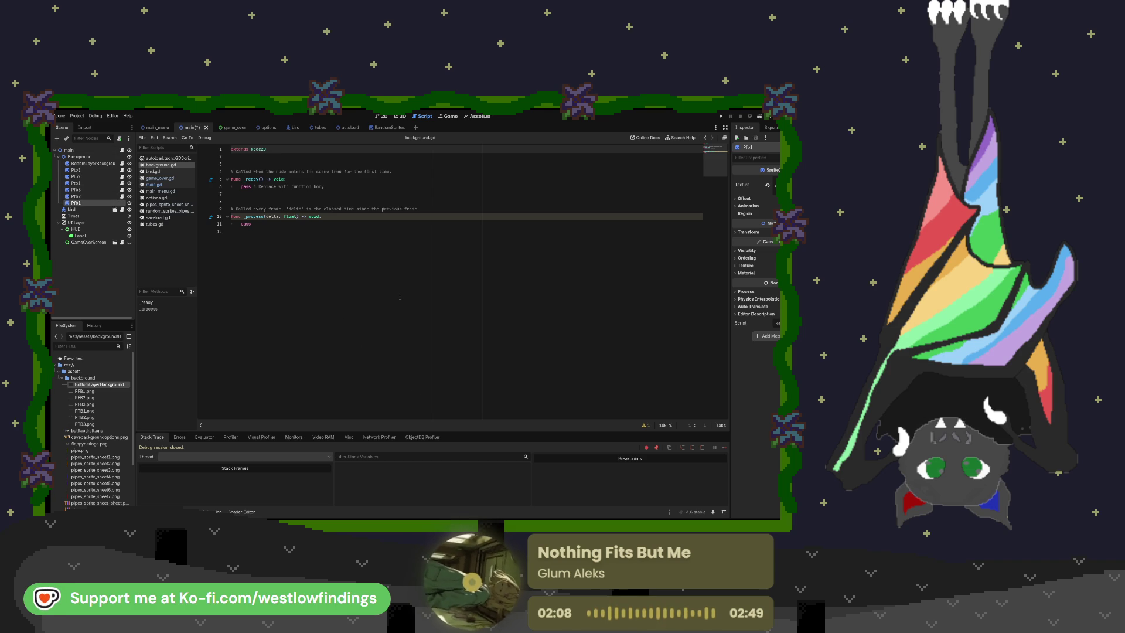
pyautogui.click(202, 339)
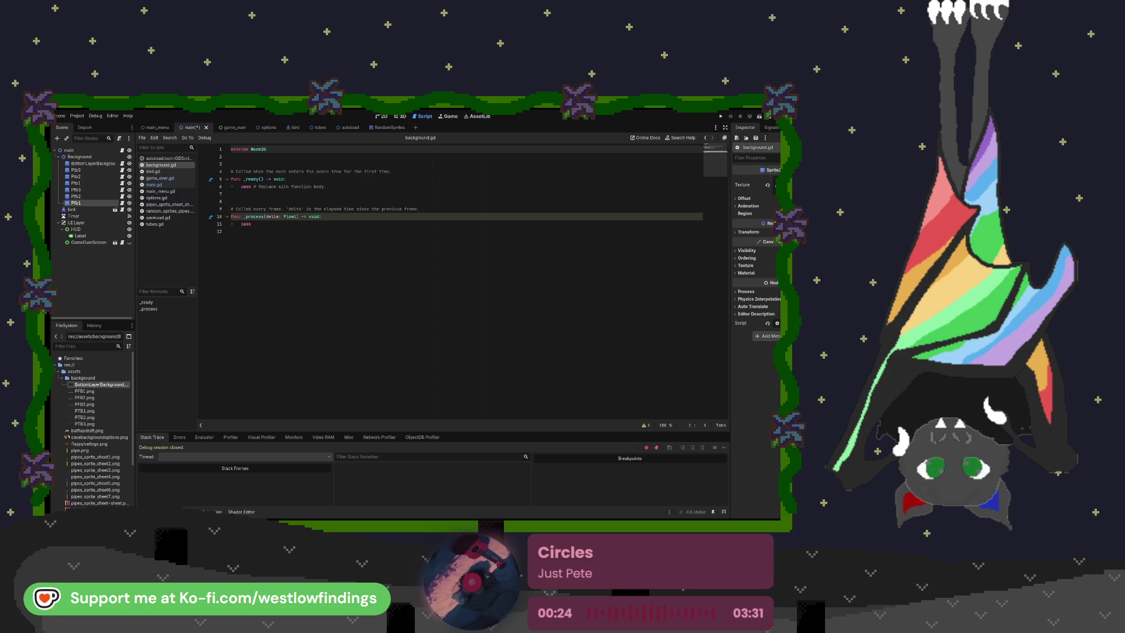
# Step: Delete the template _ready function and its comment from background.gd
pyautogui.click(270, 233)
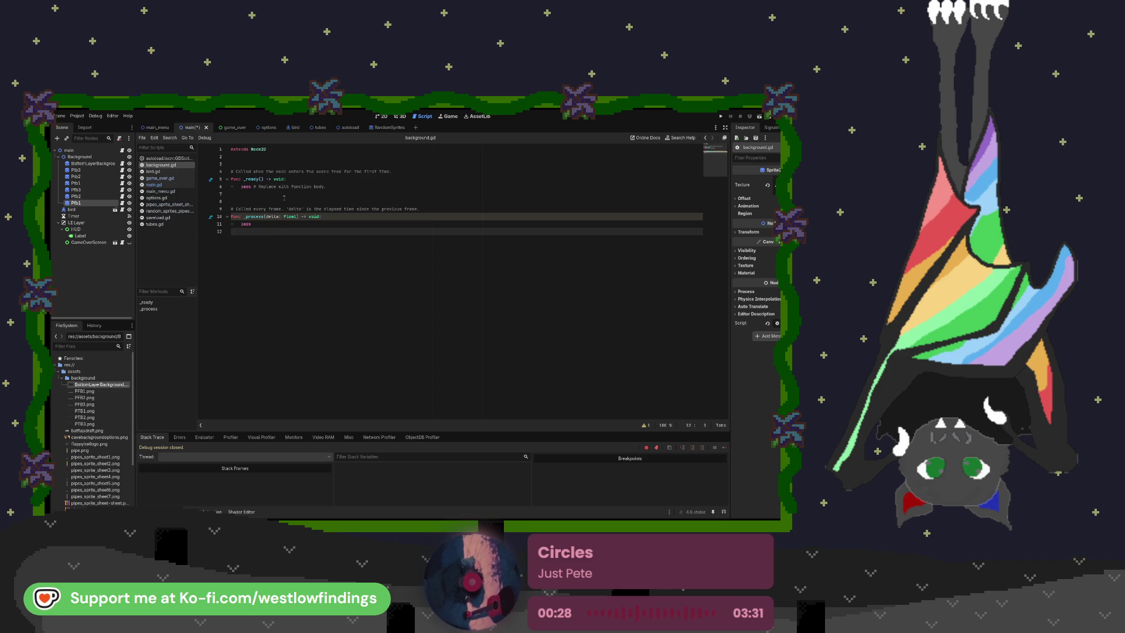
pyautogui.moveTo(284, 198); pyautogui.dragTo(227, 166)
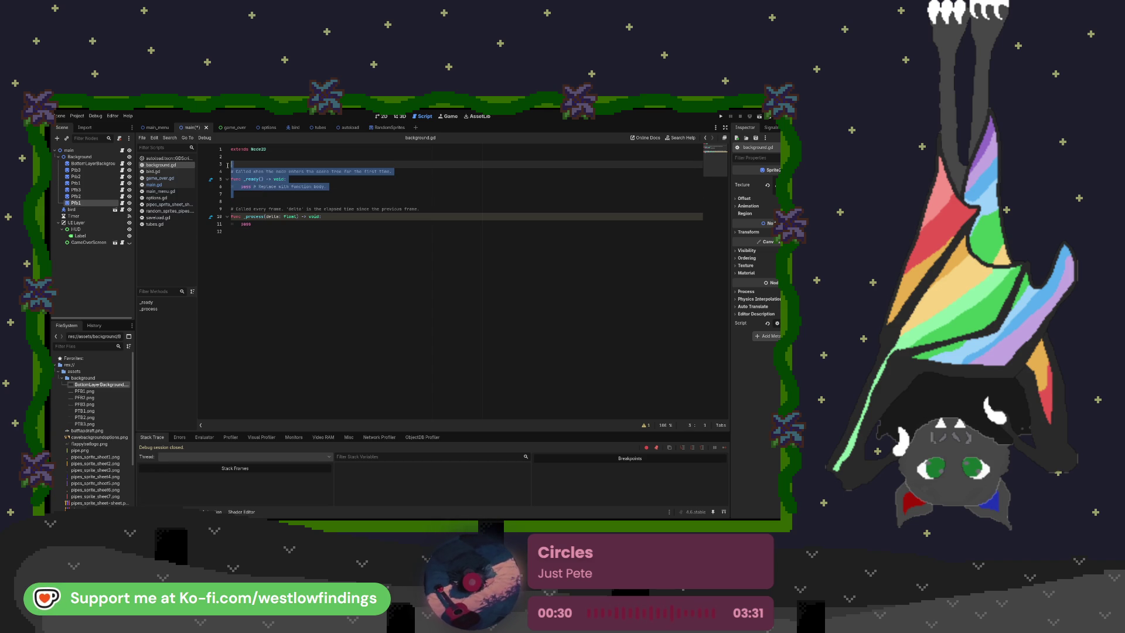
pyautogui.press('Delete')
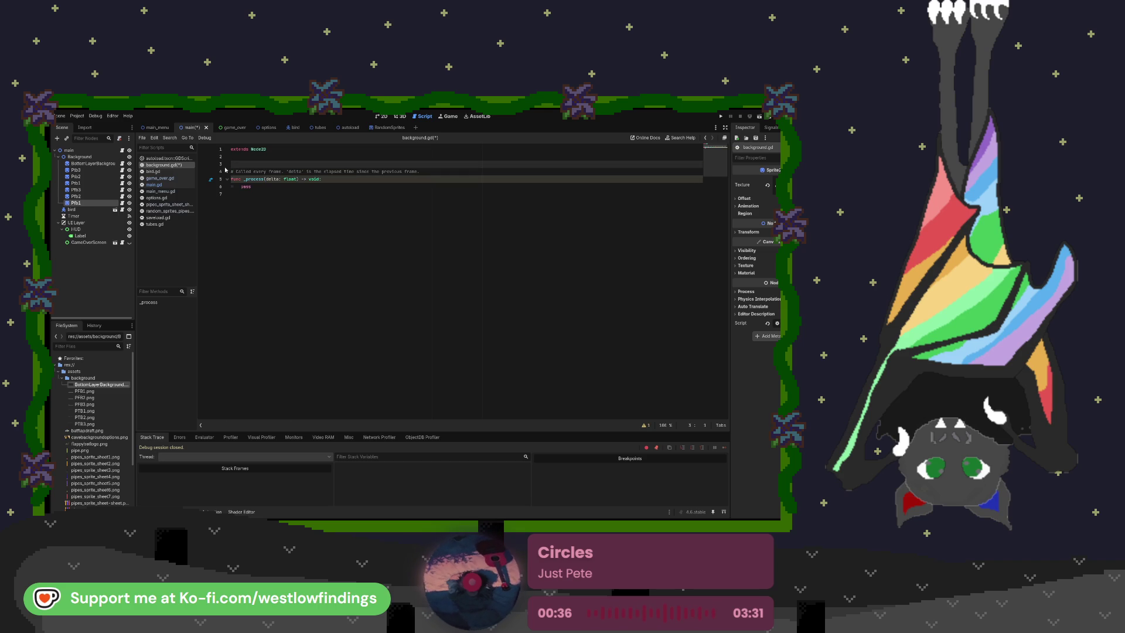
pyautogui.write('@export')
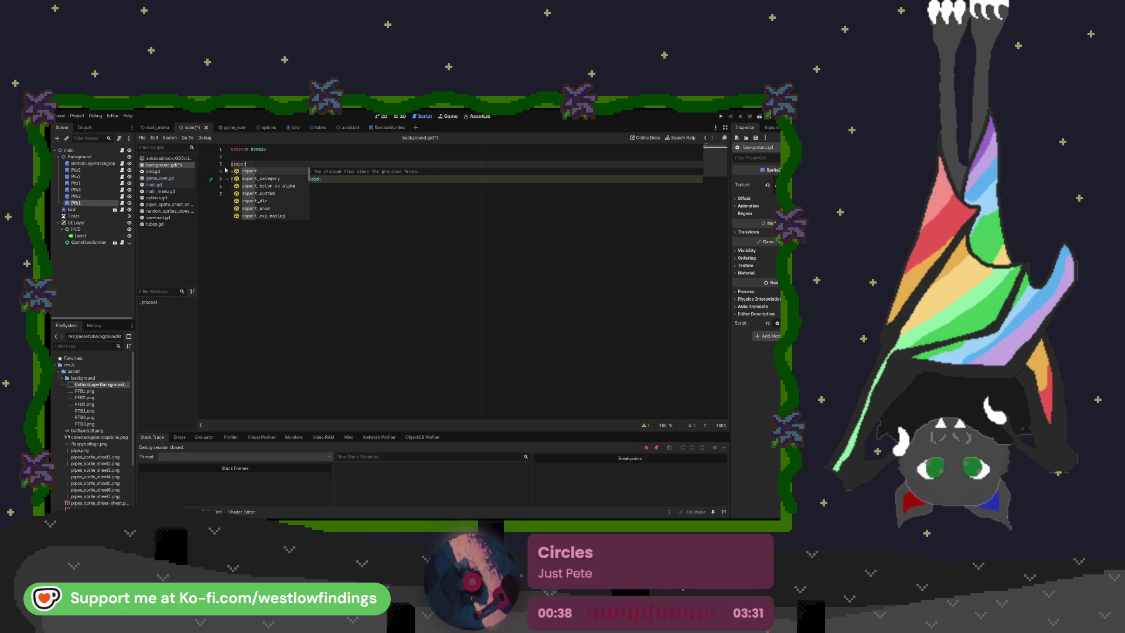
pyautogui.press('Escape')
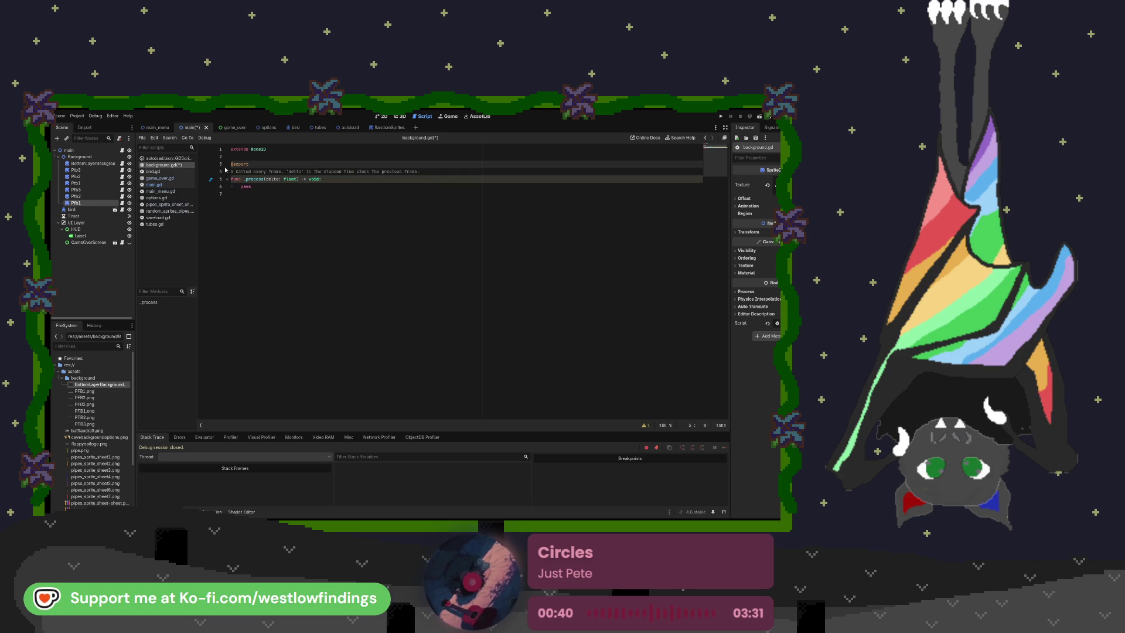
pyautogui.write('var lay')
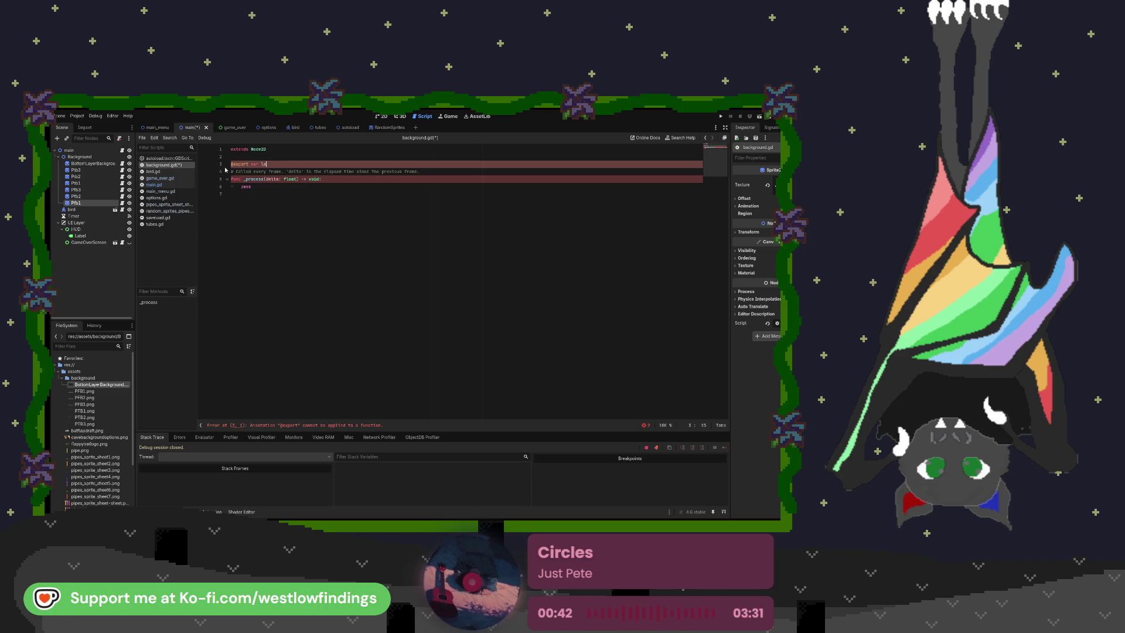
pyautogui.write('er = ')
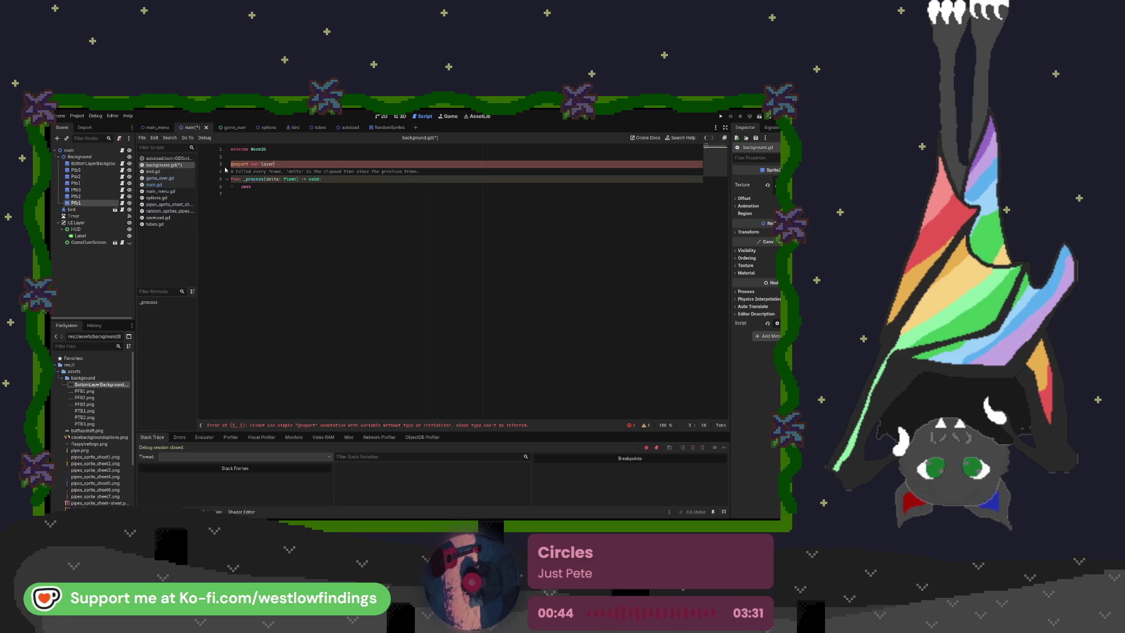
pyautogui.write('1')
pyautogui.press('Return')
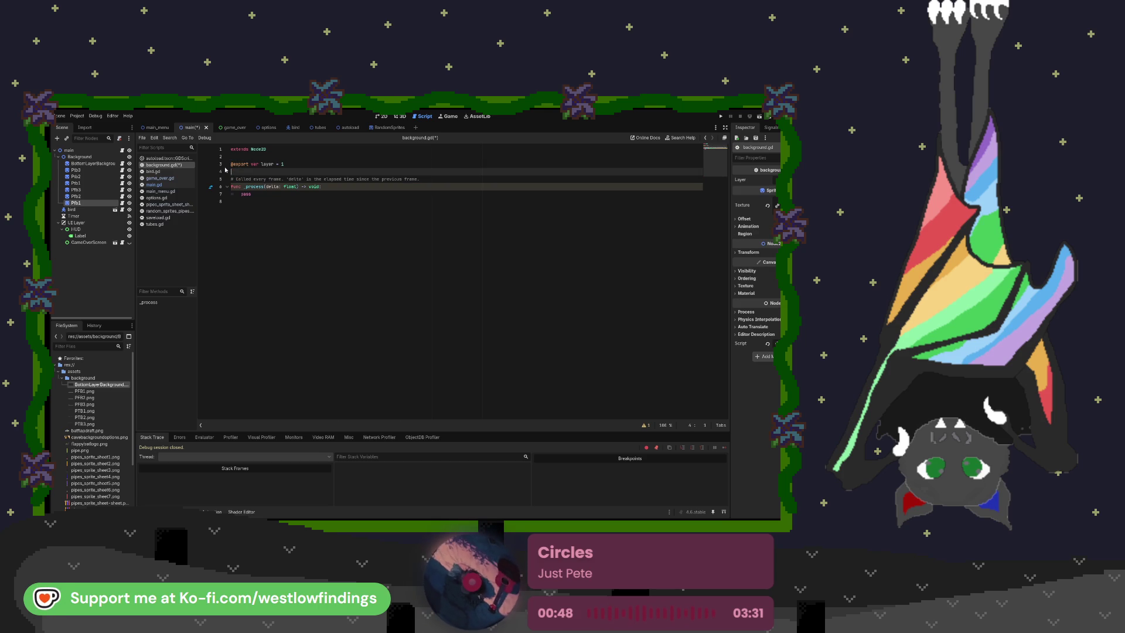
pyautogui.write('ar spee')
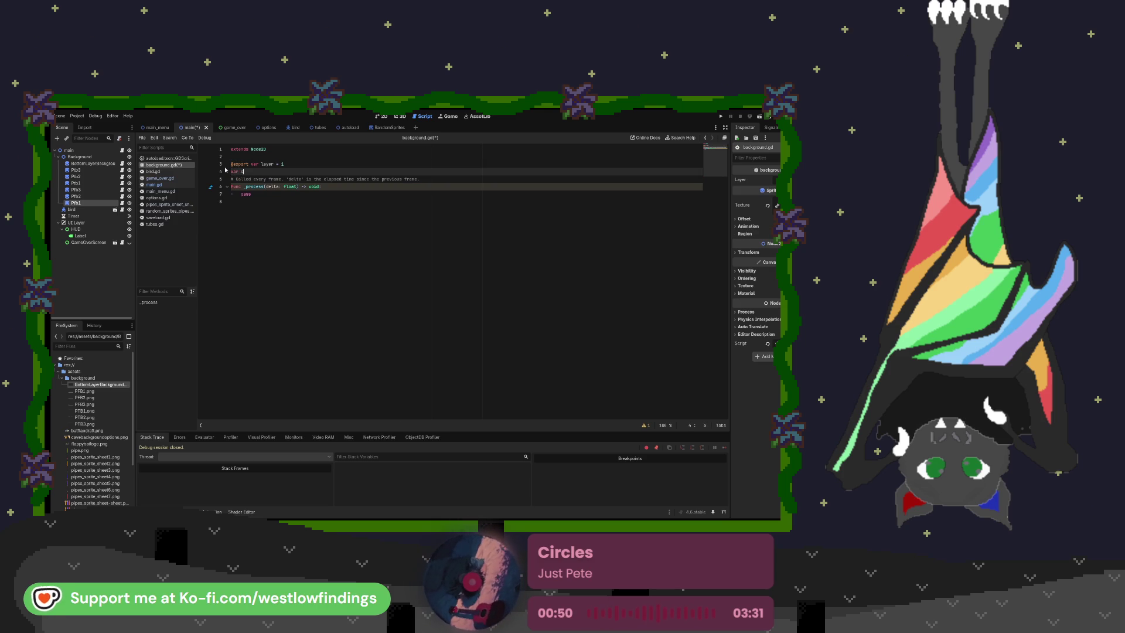
pyautogui.write('dOff')
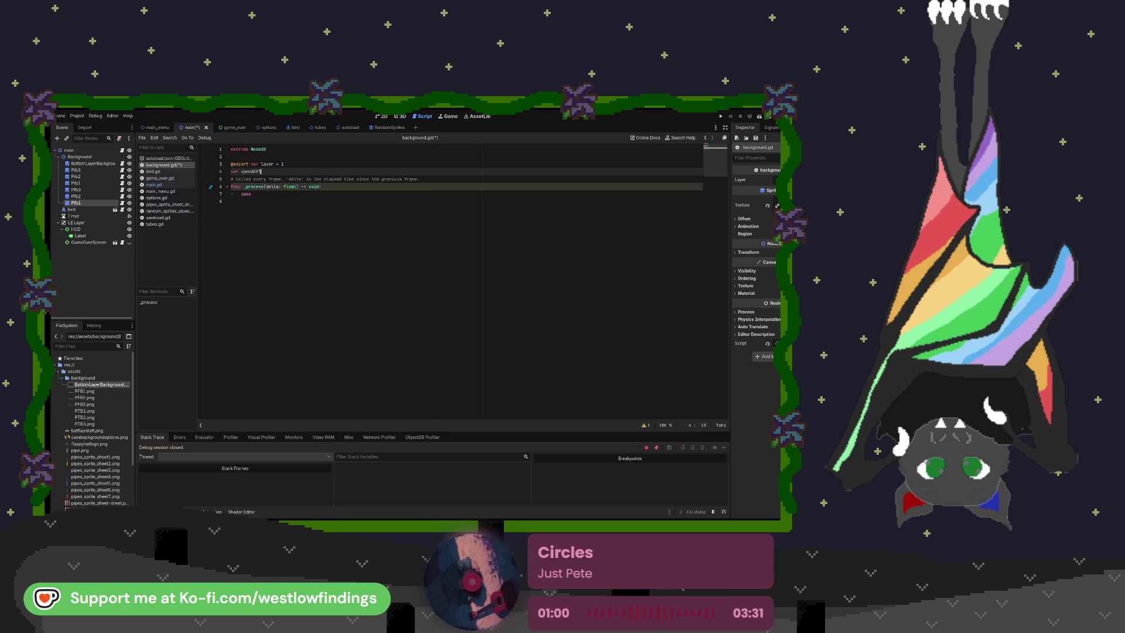
pyautogui.write('t')
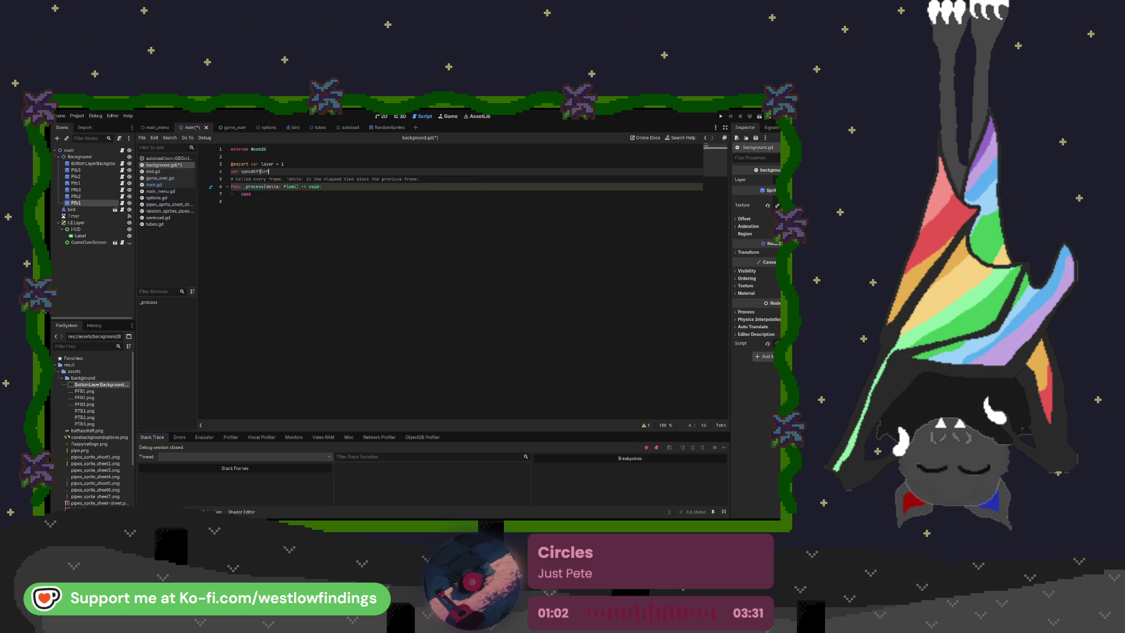
pyautogui.write(' = 0')
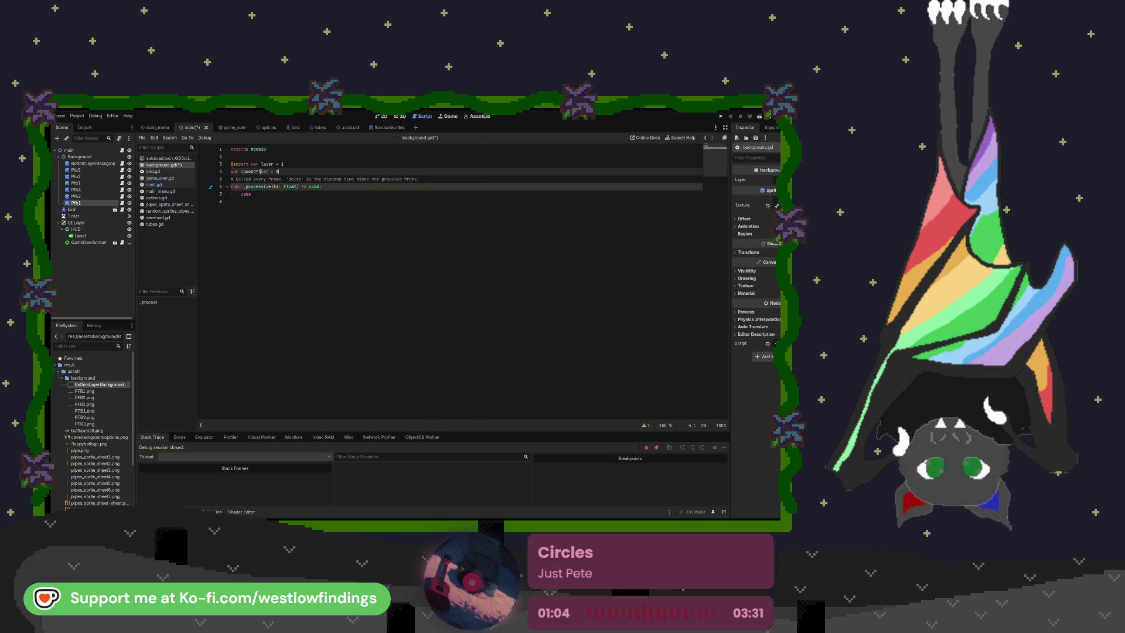
pyautogui.write('.2')
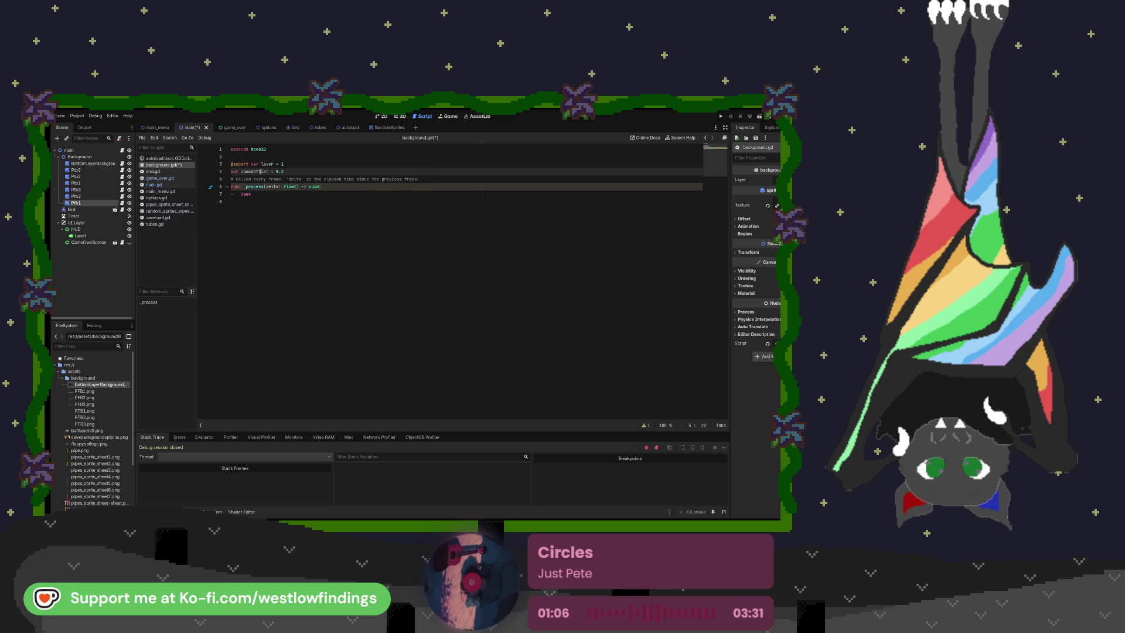
pyautogui.press('Return')
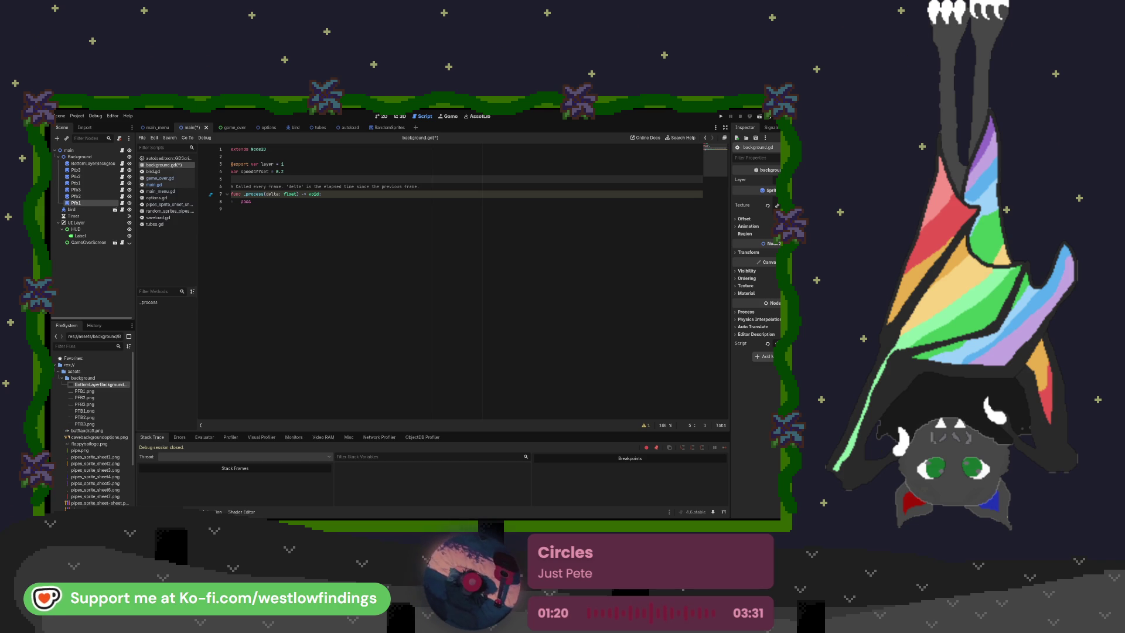
# Step: Replace pass in _process with an unfinished 'position =' assignment
pyautogui.doubleClick(244, 202)
pyautogui.click(241, 201)
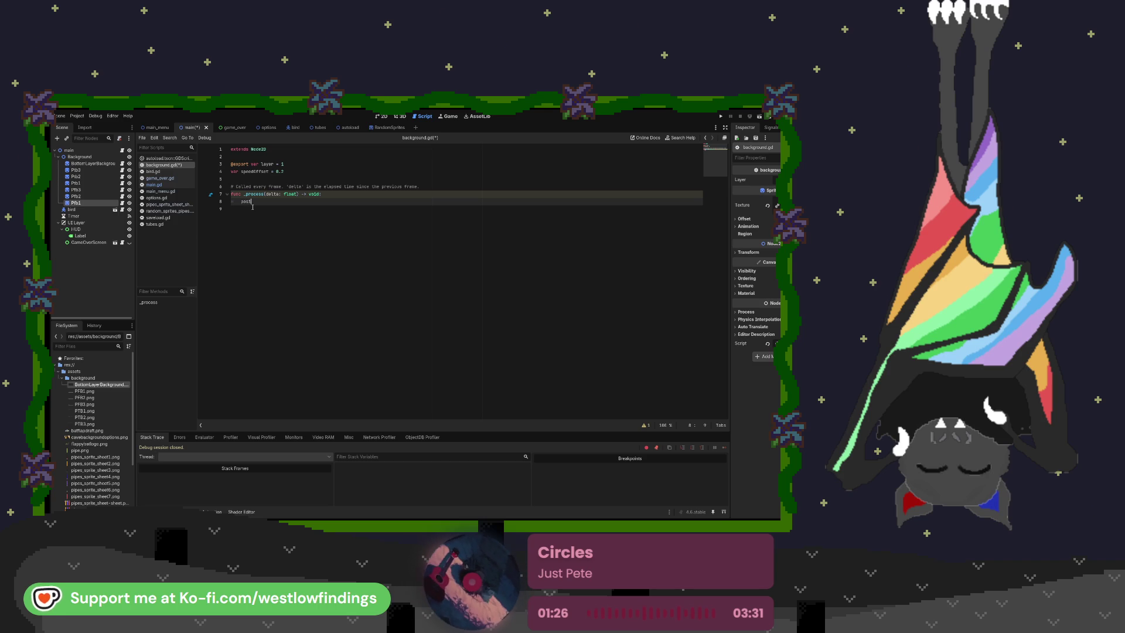
pyautogui.write('position')
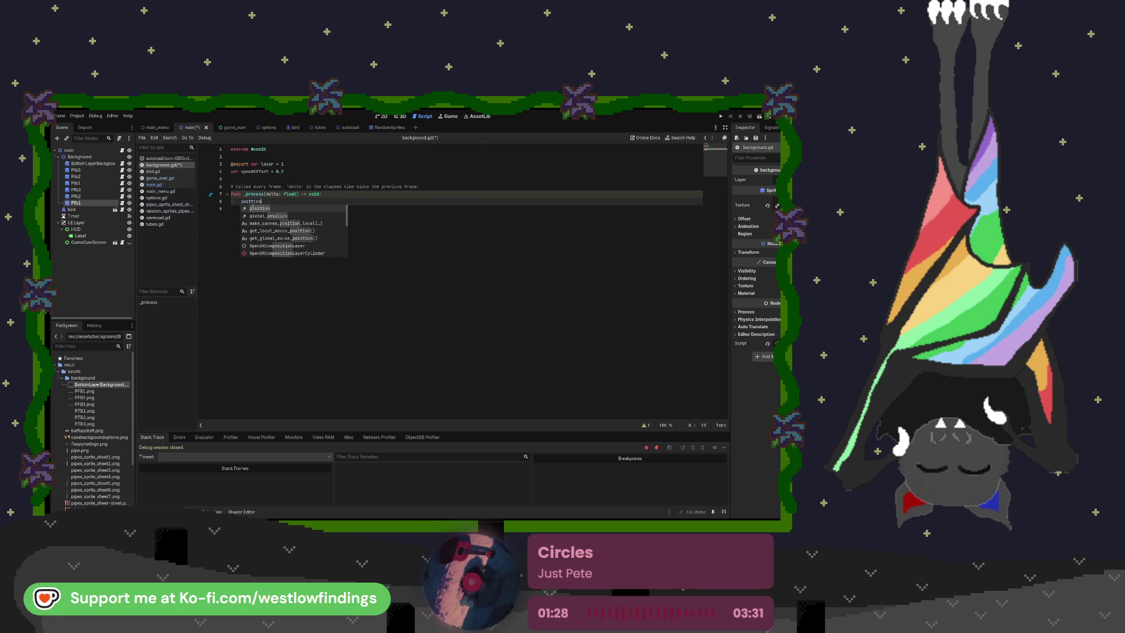
pyautogui.write(' =')
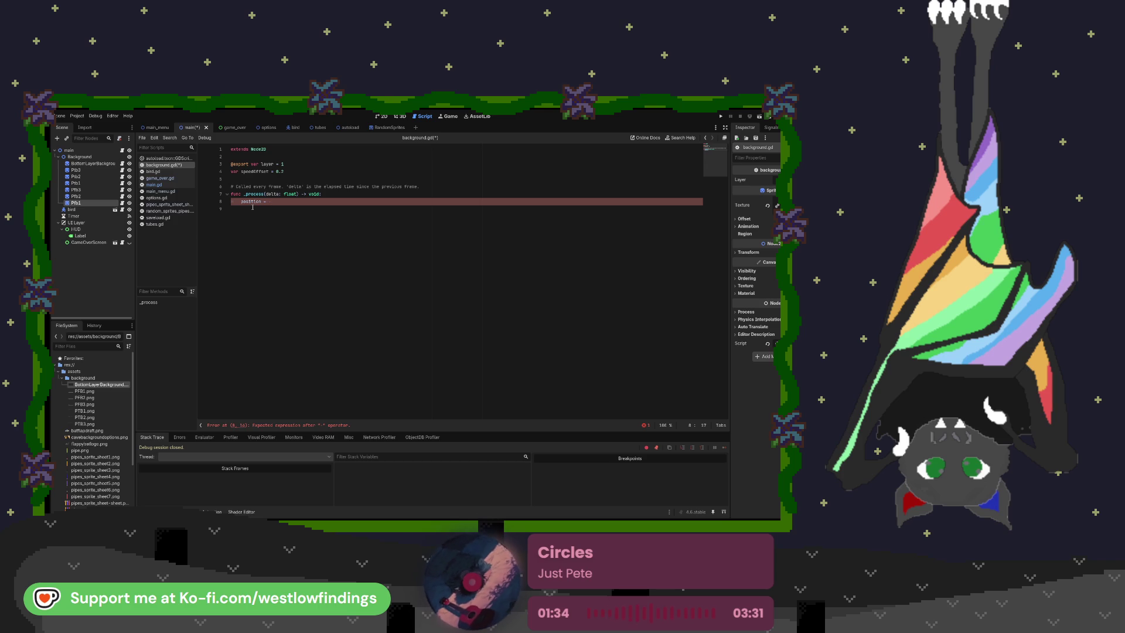
pyautogui.press('Up')
pyautogui.press('Up')
pyautogui.press('Up')
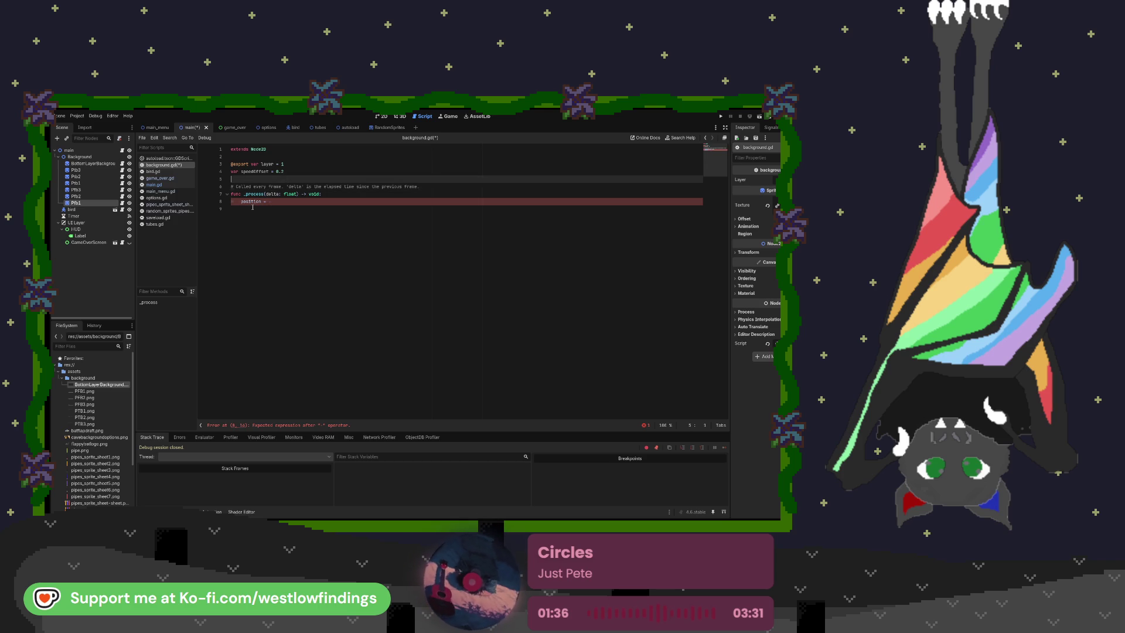
pyautogui.press('Return')
pyautogui.press('Up')
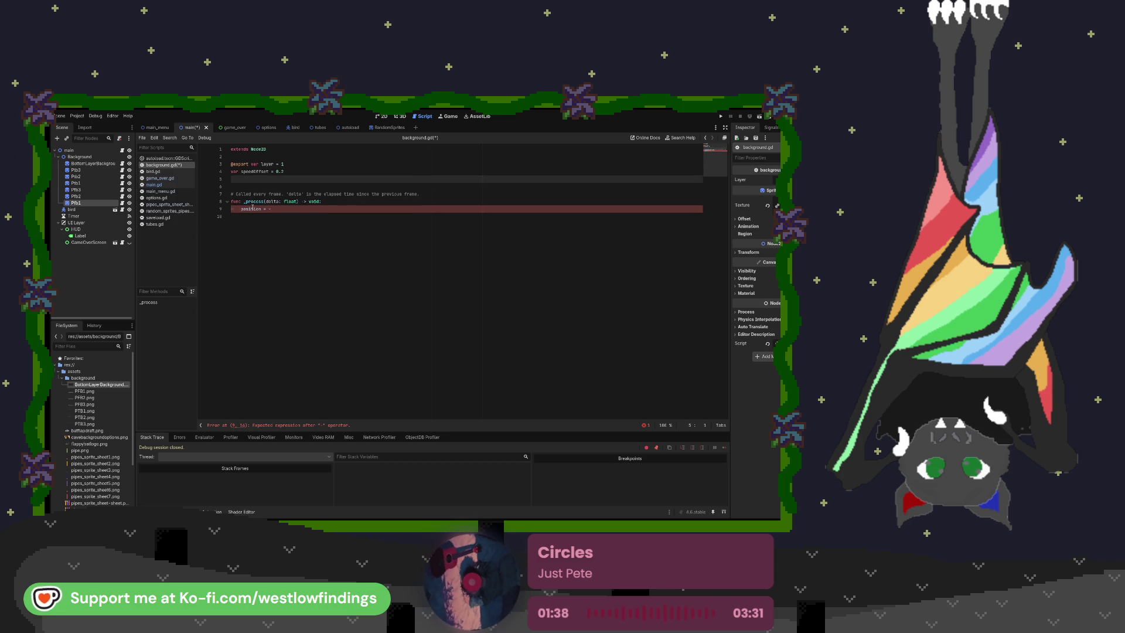
pyautogui.write('@on')
pyautogui.press('Return')
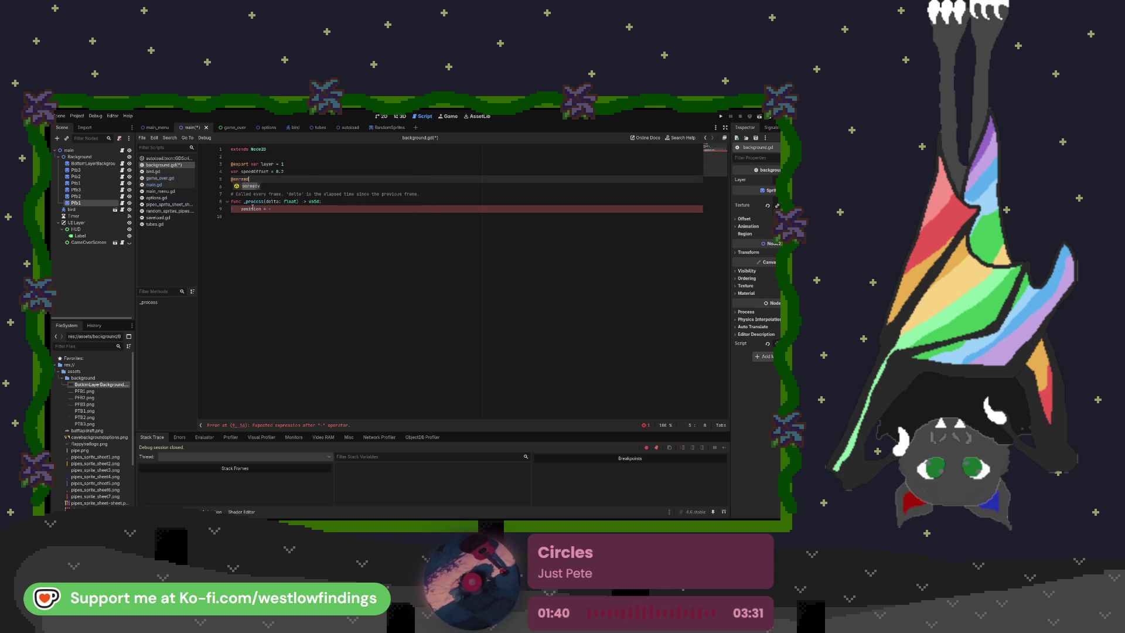
pyautogui.press('BackSpace')
pyautogui.press('BackSpace')
pyautogui.press('BackSpace')
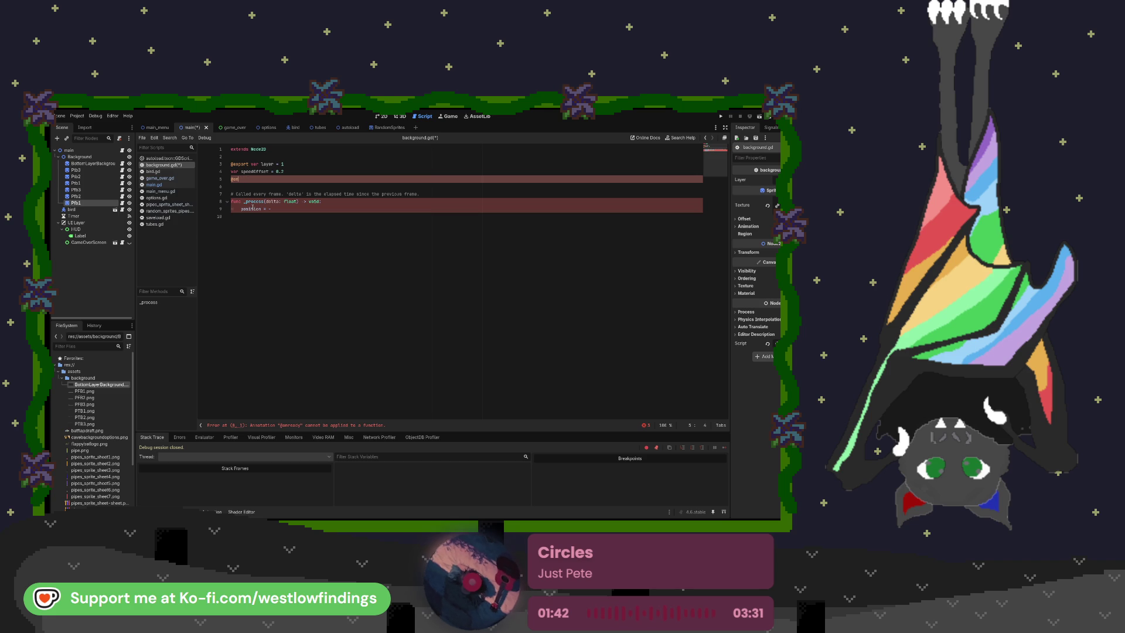
pyautogui.press('BackSpace')
pyautogui.press('BackSpace')
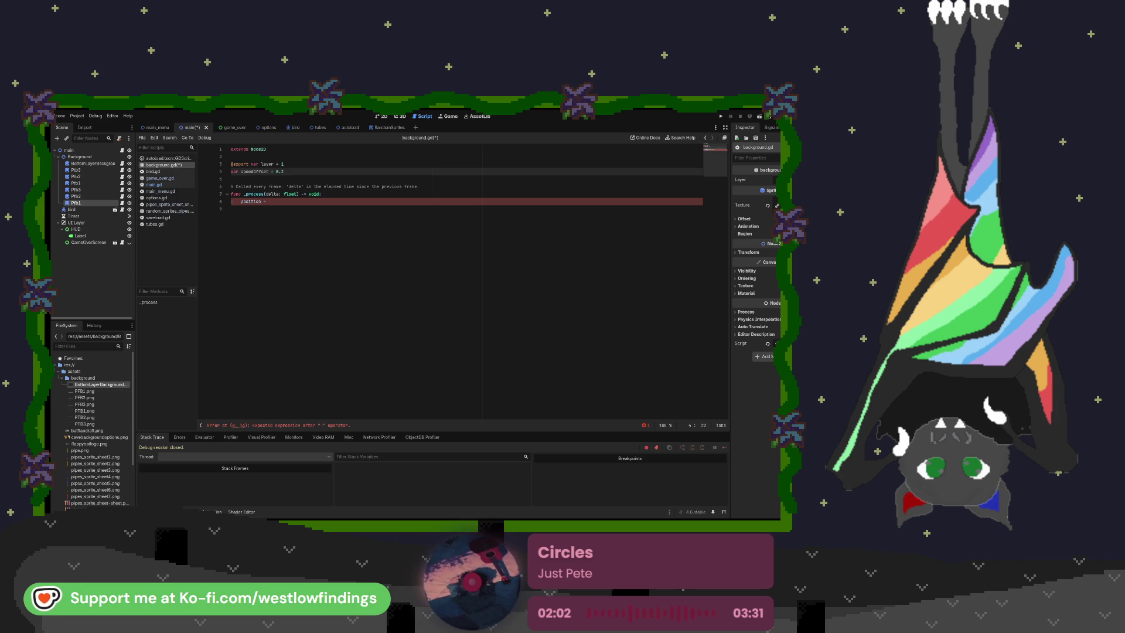
pyautogui.click(258, 180)
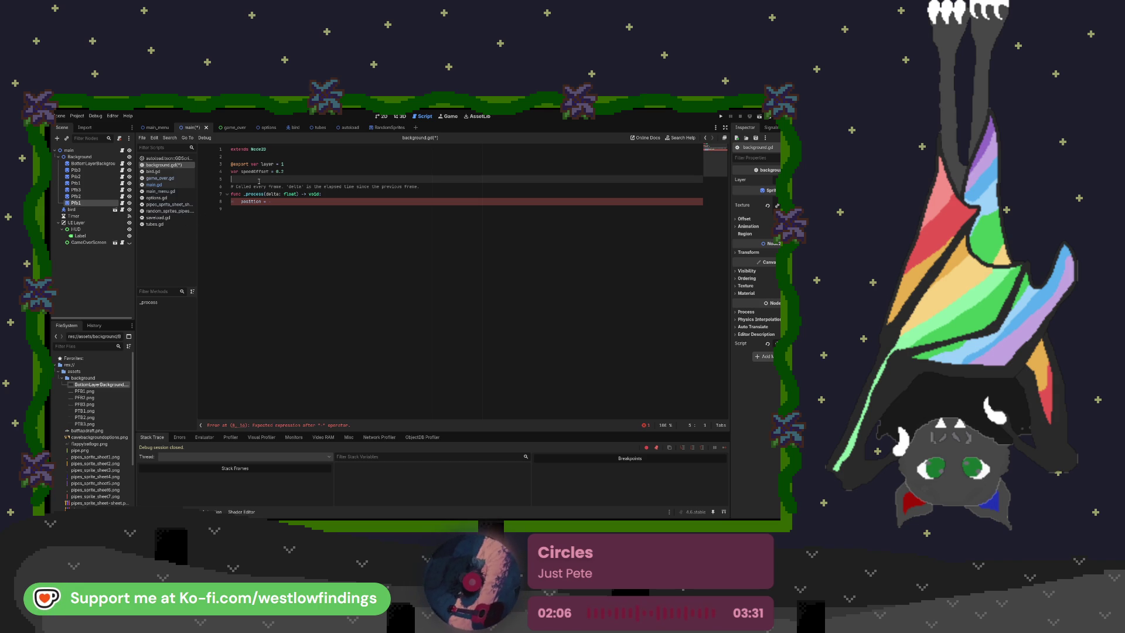
pyautogui.write('onready')
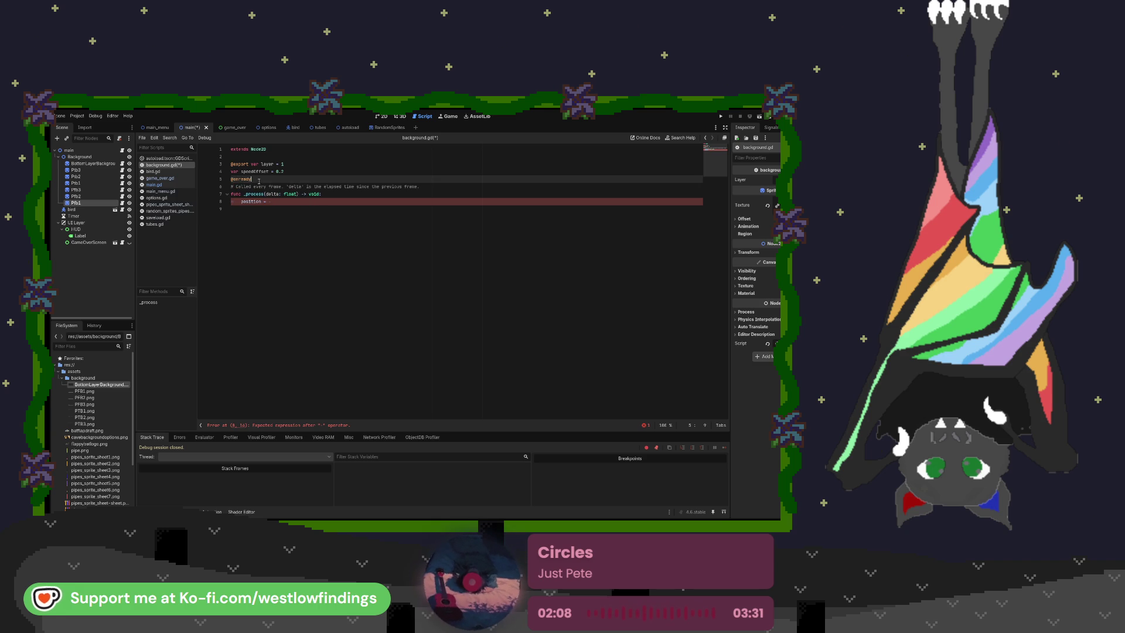
pyautogui.write(' var player = ')
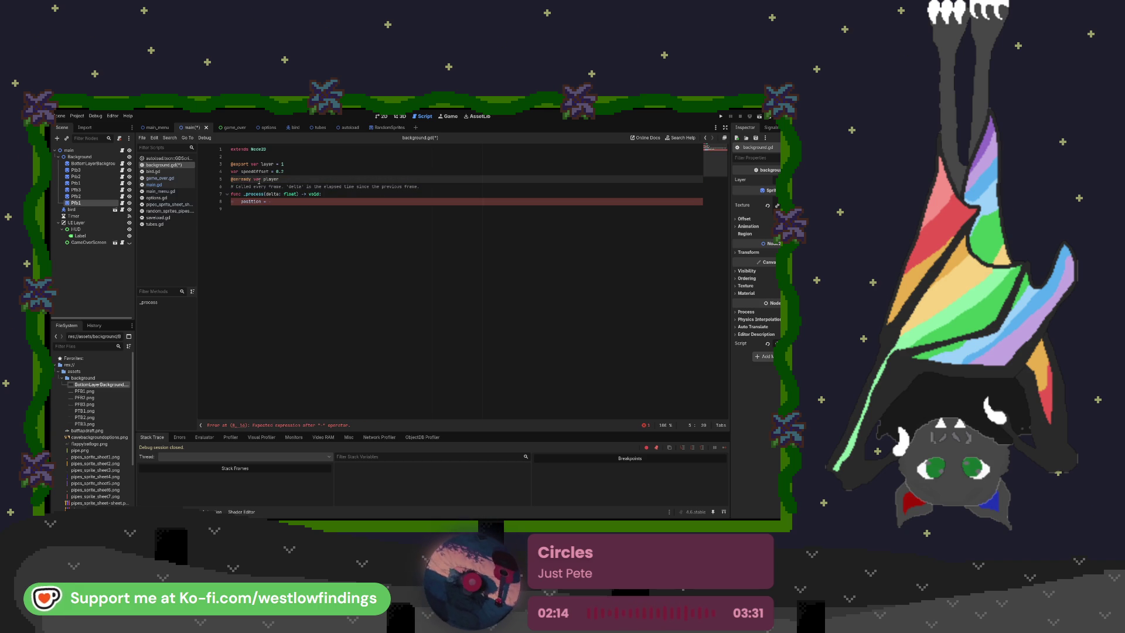
pyautogui.write('$')
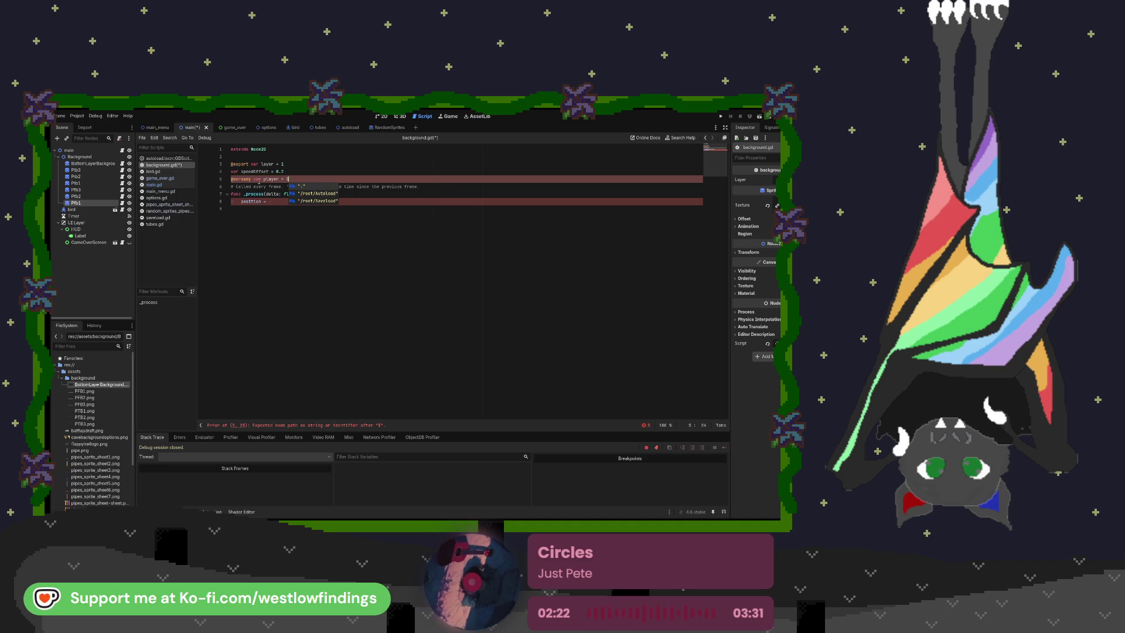
pyautogui.press('Escape')
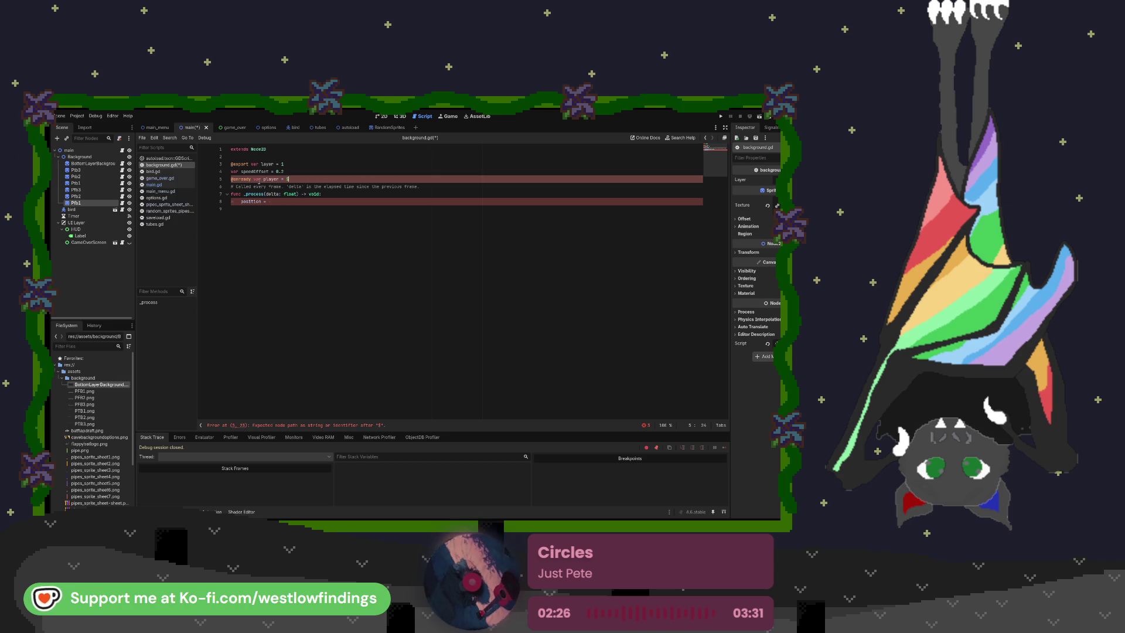
pyautogui.write('"/')
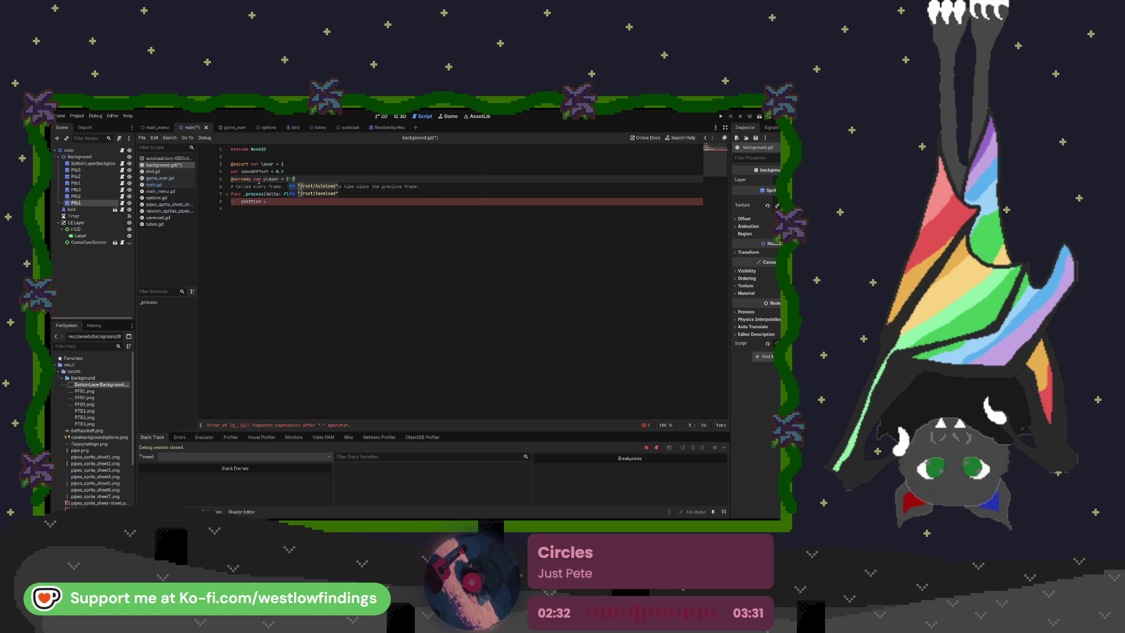
pyautogui.press('BackSpace')
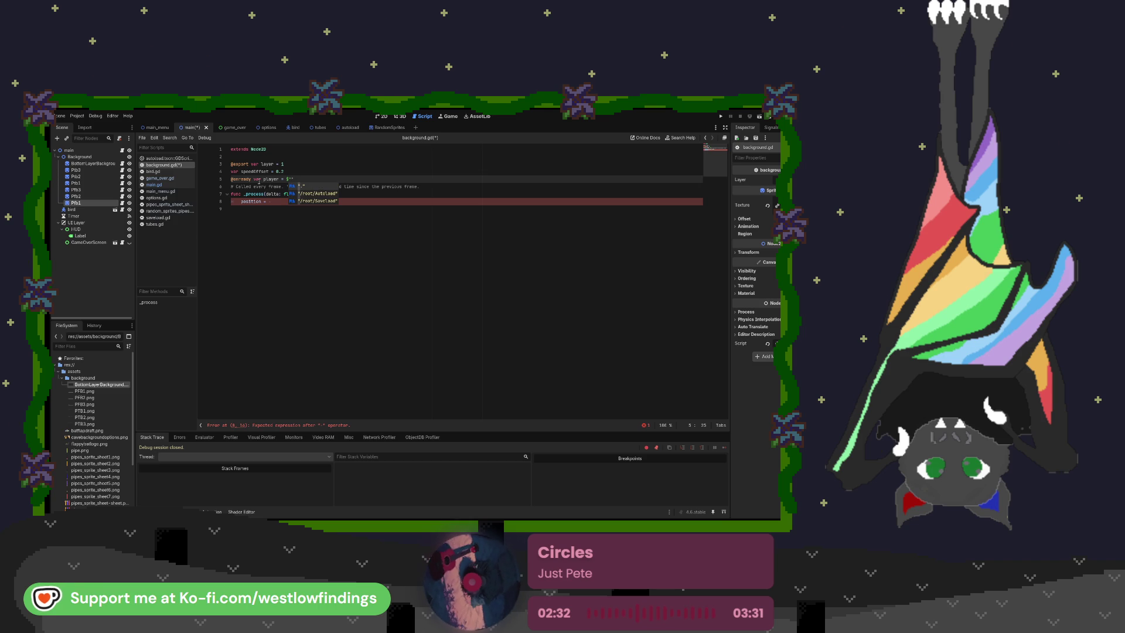
pyautogui.press('BackSpace')
pyautogui.press('BackSpace')
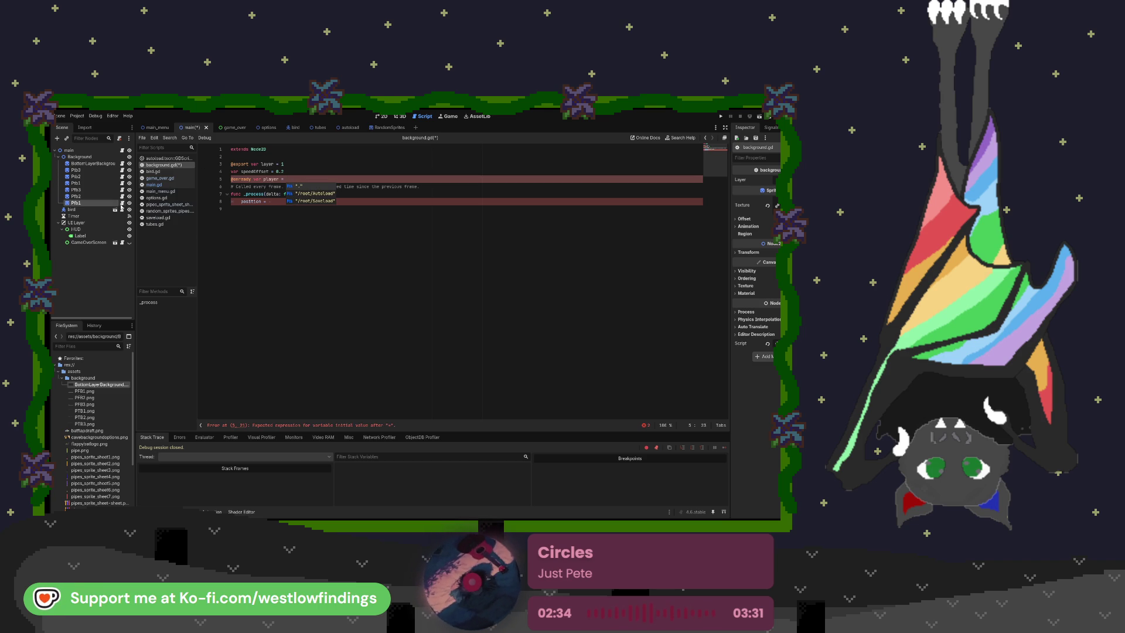
pyautogui.moveTo(71, 209); pyautogui.dragTo(291, 181)
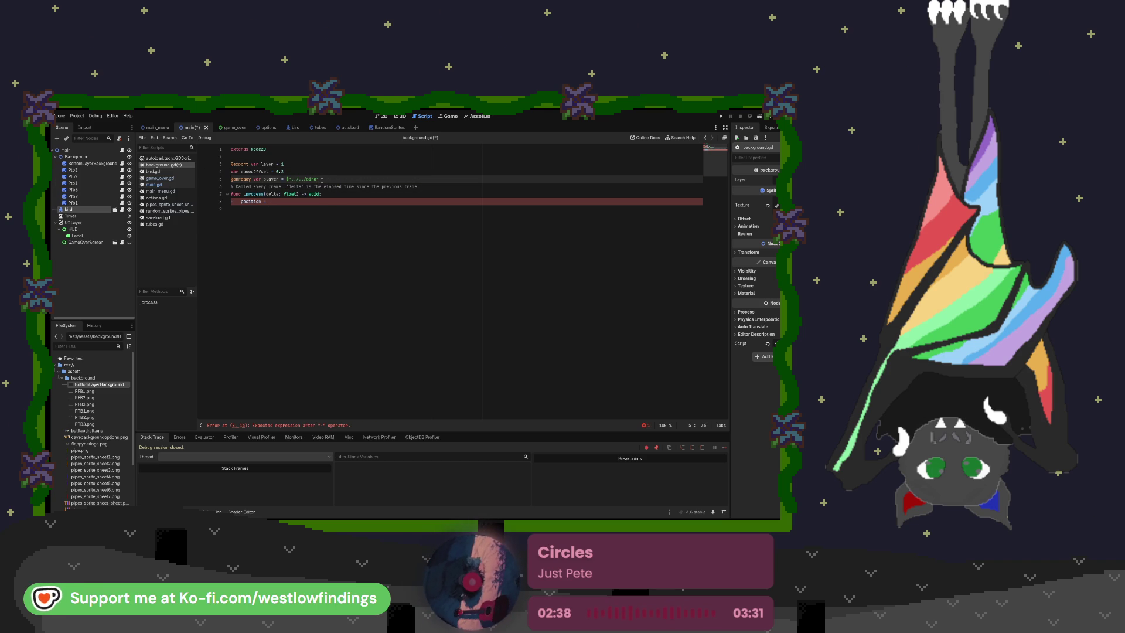
# Step: Delete the template comment line above _process
pyautogui.press('Down')
pyautogui.press('Down')
pyautogui.press('Down')
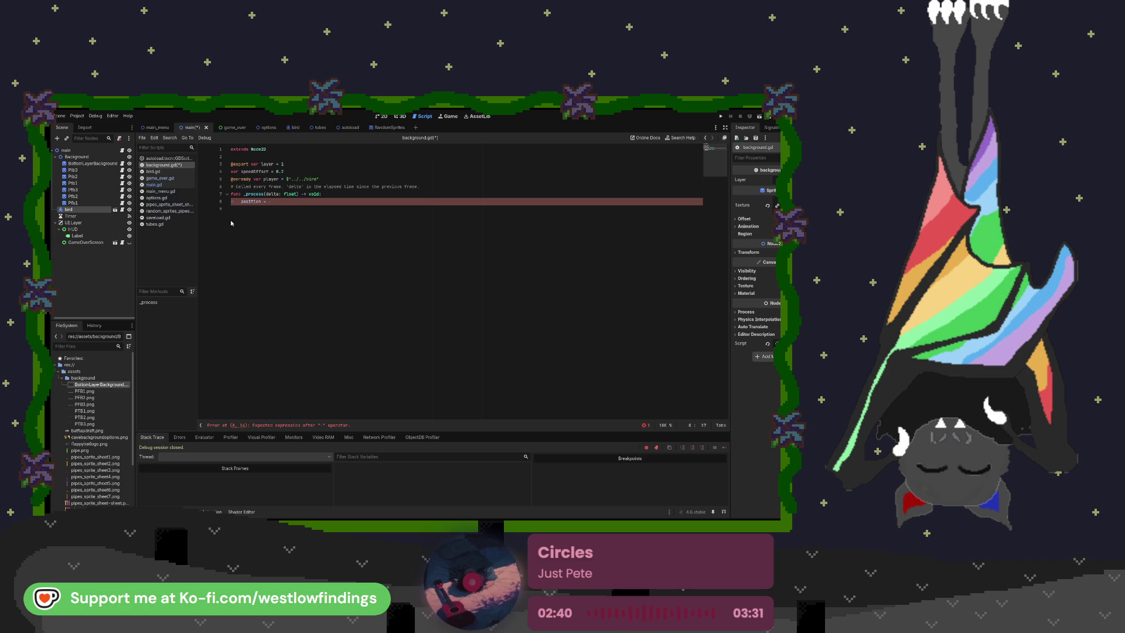
pyautogui.moveTo(434, 186); pyautogui.dragTo(232, 188)
pyautogui.press('BackSpace')
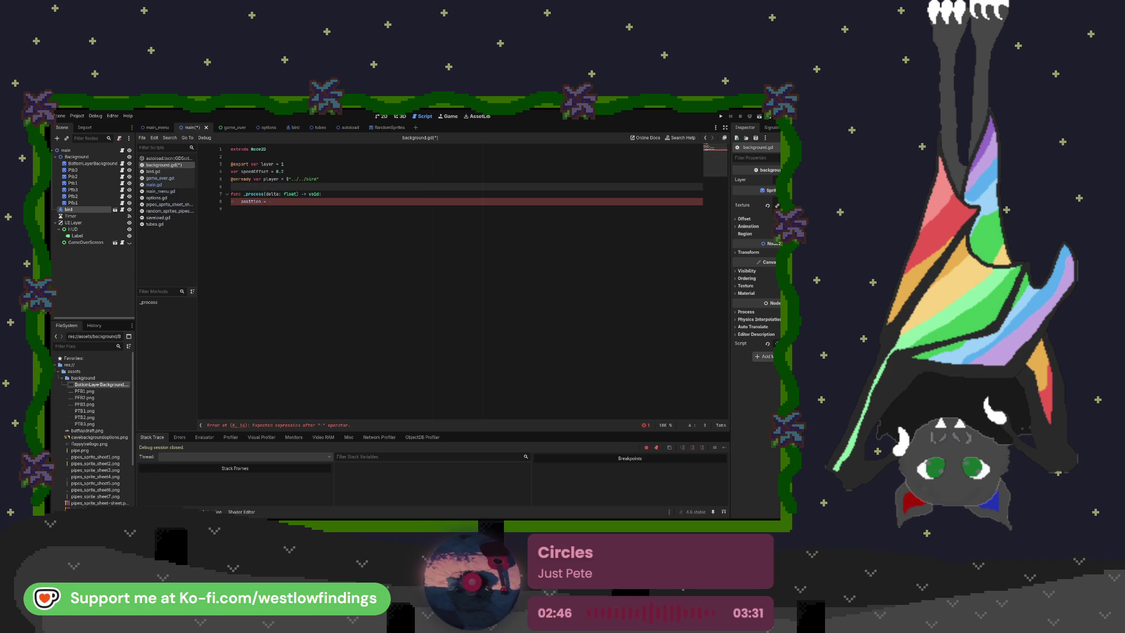
pyautogui.click(271, 201)
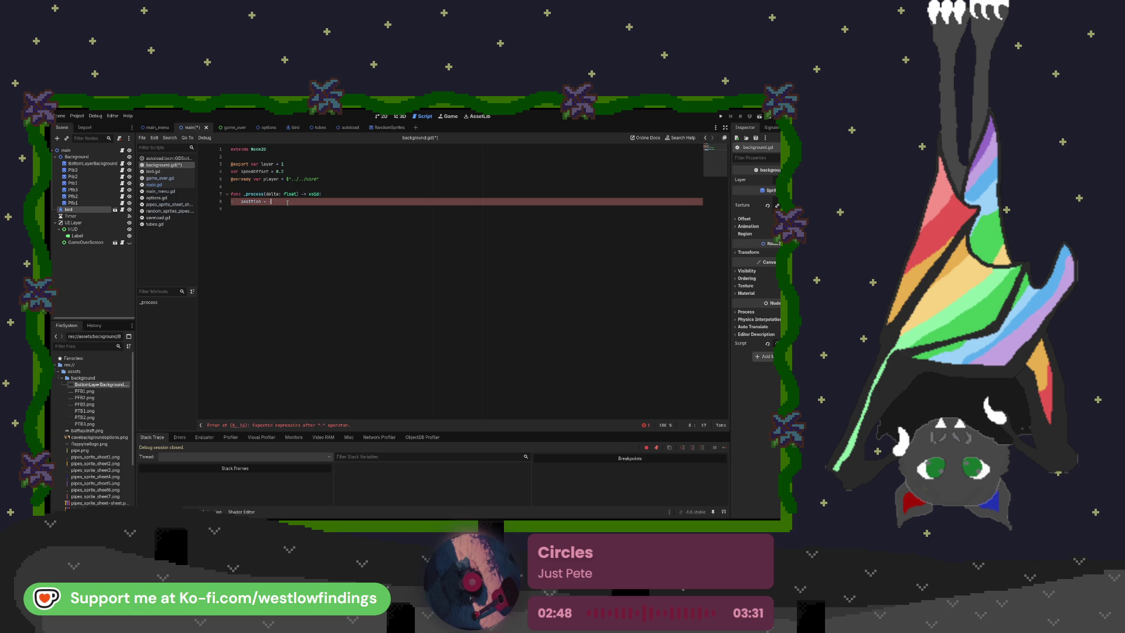
# Step: Complete position = player.position + layer * speedOffset in _process and run the game with F5
pyautogui.write('ayer')
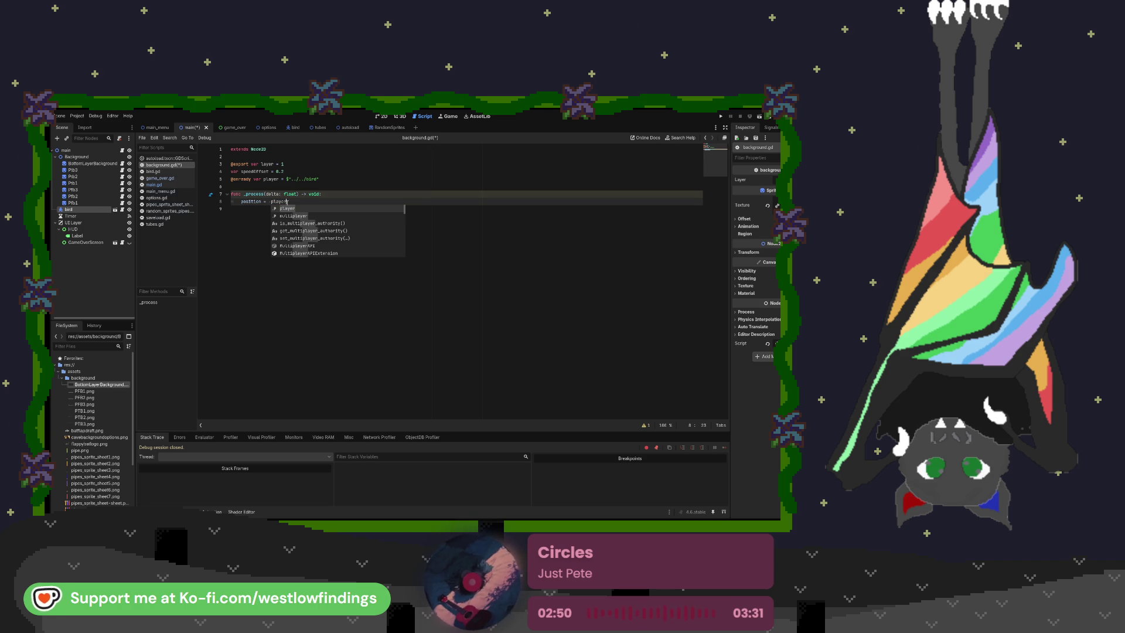
pyautogui.write('.position')
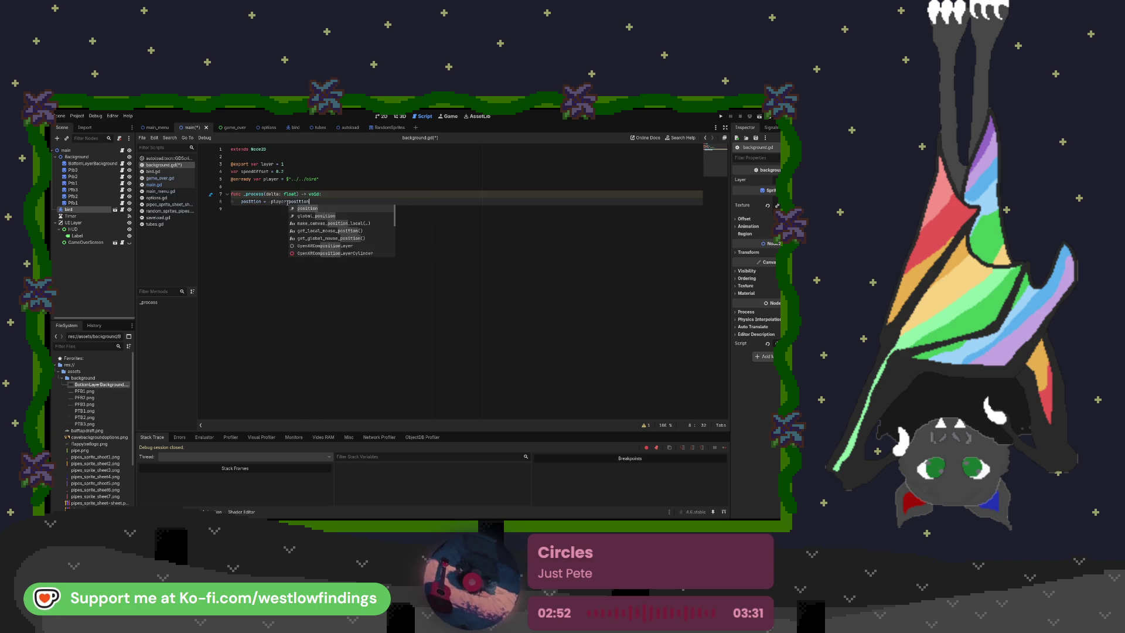
pyautogui.press('Escape')
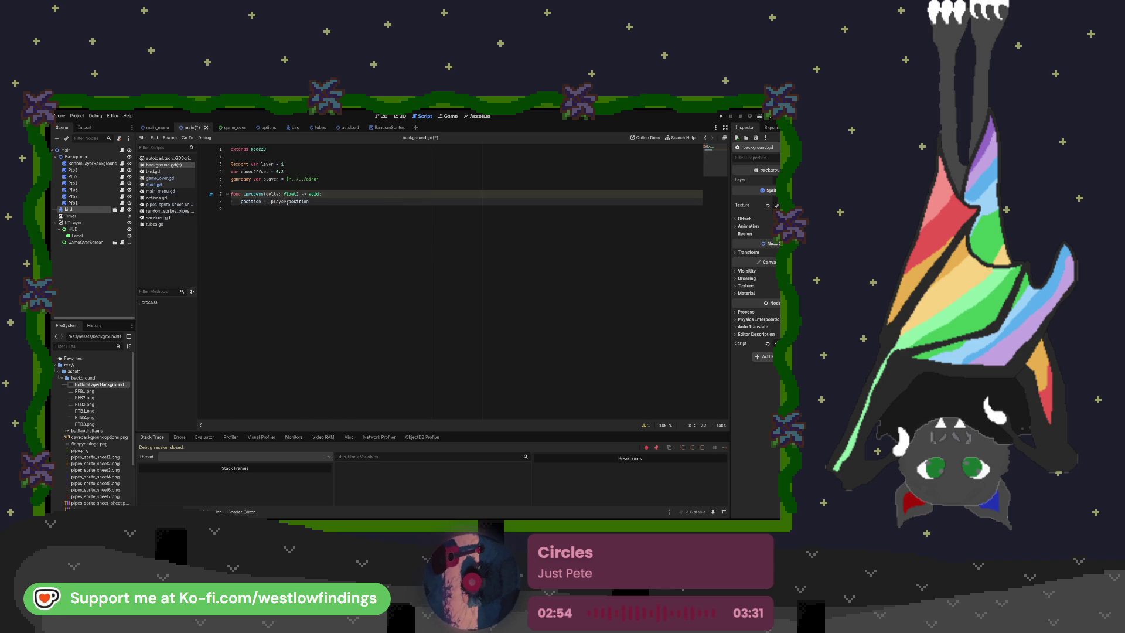
pyautogui.write('+layer')
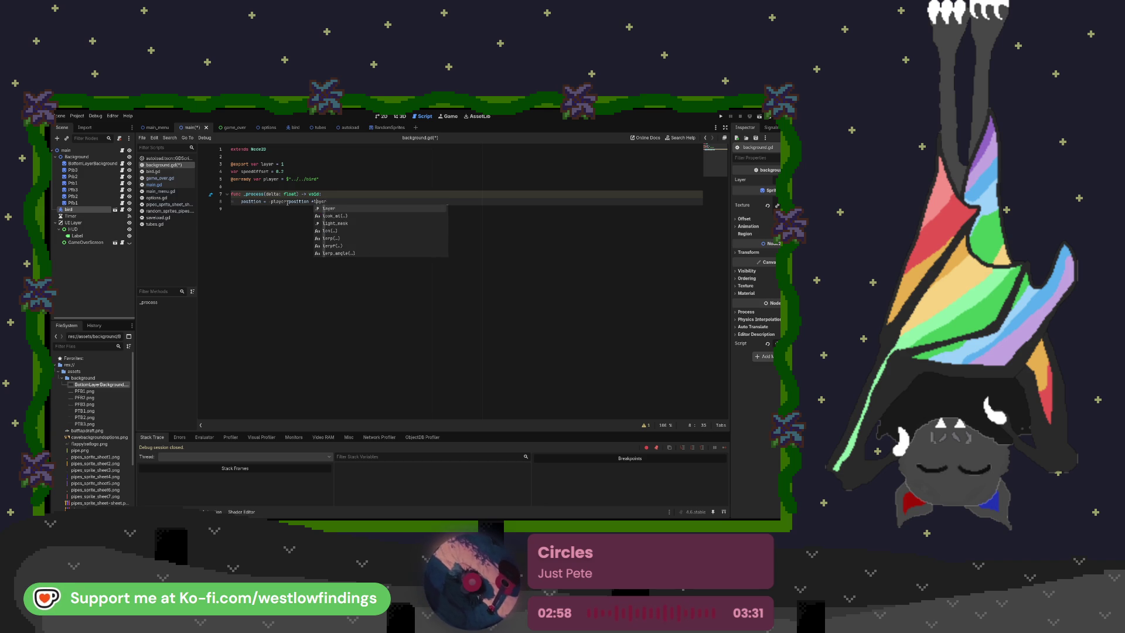
pyautogui.press('Escape')
pyautogui.press('BackSpace')
pyautogui.press('BackSpace')
pyautogui.press('BackSpace')
pyautogui.write('layer')
pyautogui.press('Delete')
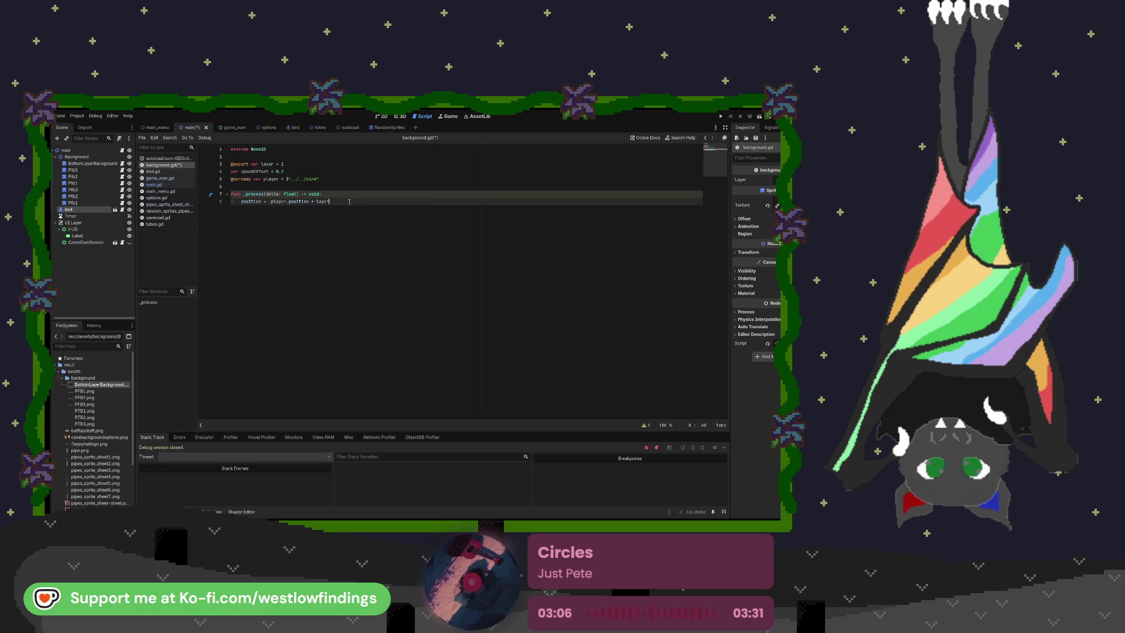
pyautogui.write('* spee')
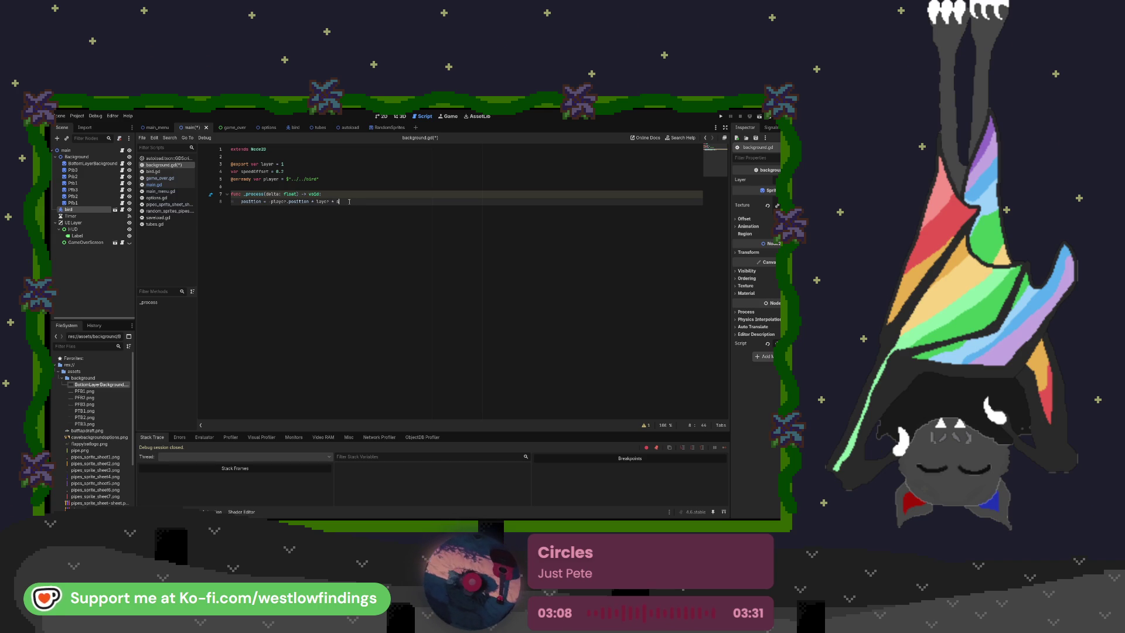
pyautogui.write('dOffset')
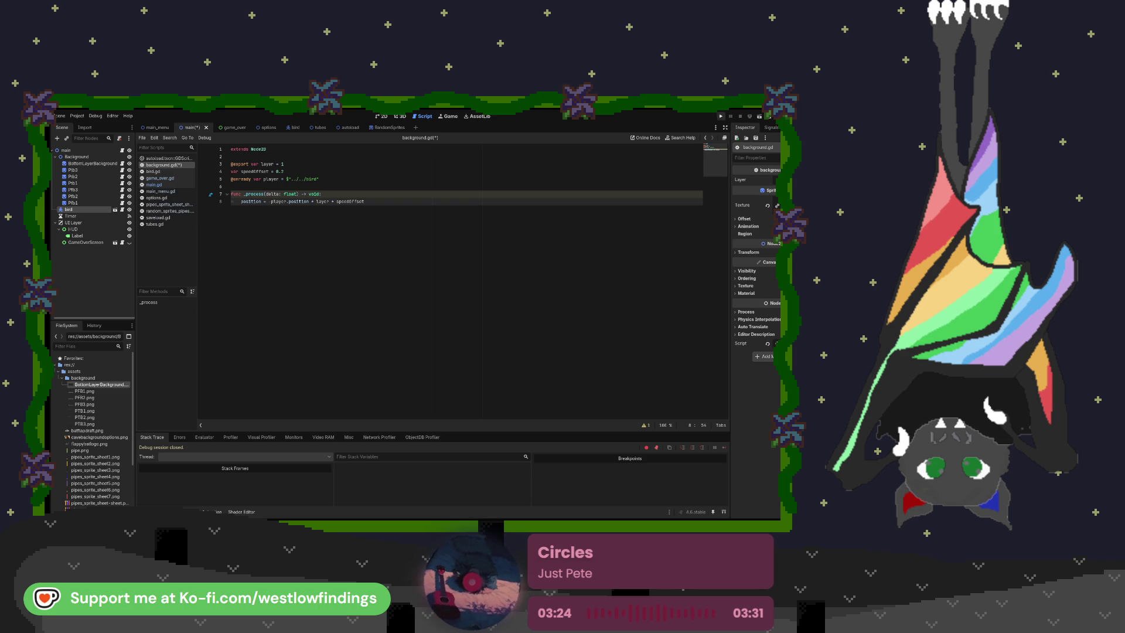
pyautogui.press('F5')
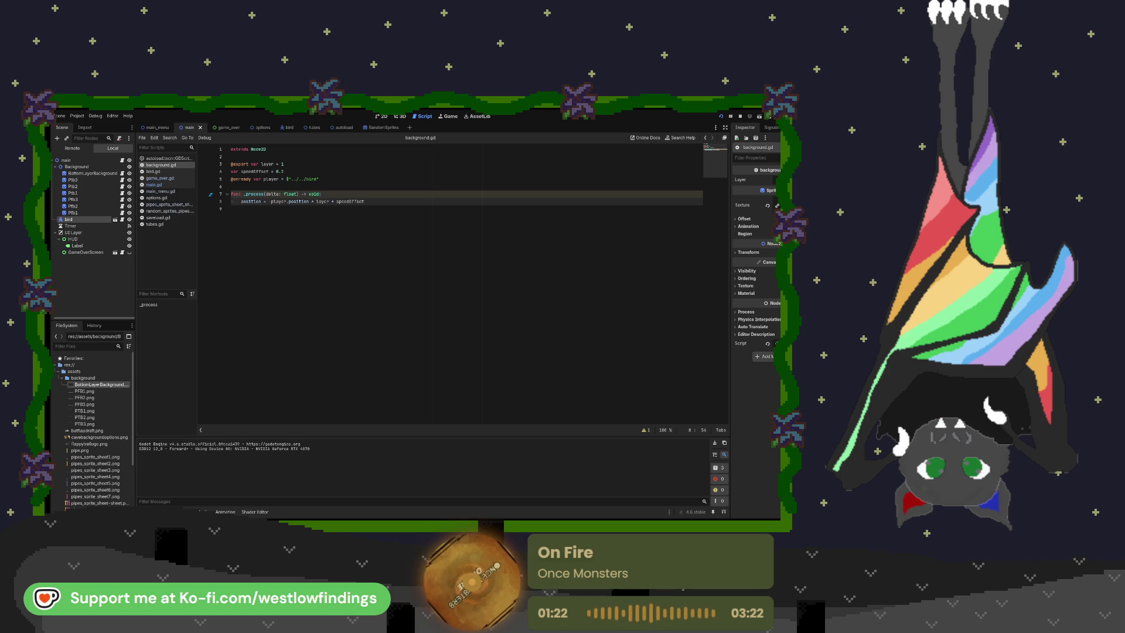
# Step: Stop the test run and check the Debugger panel's 14 reported errors
pyautogui.press('F8')
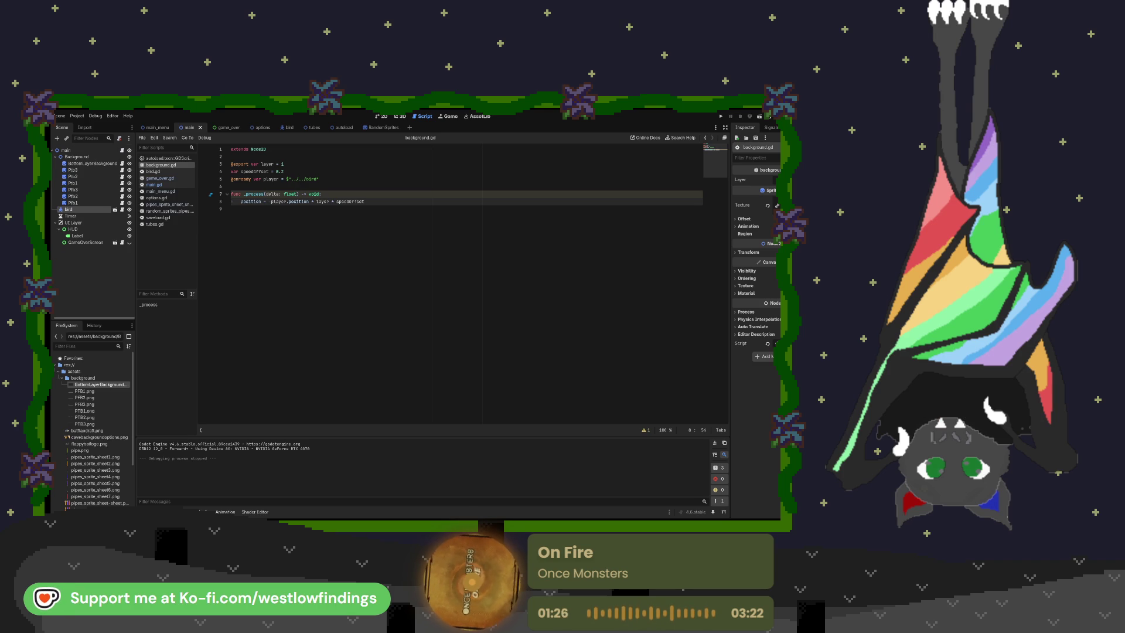
pyautogui.click(187, 510)
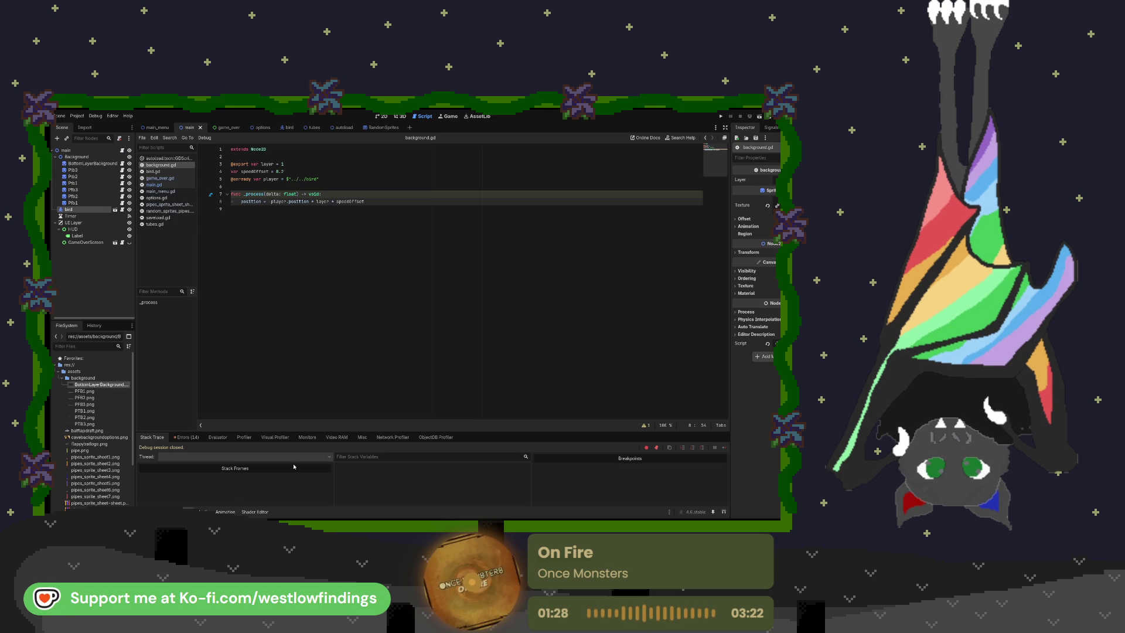